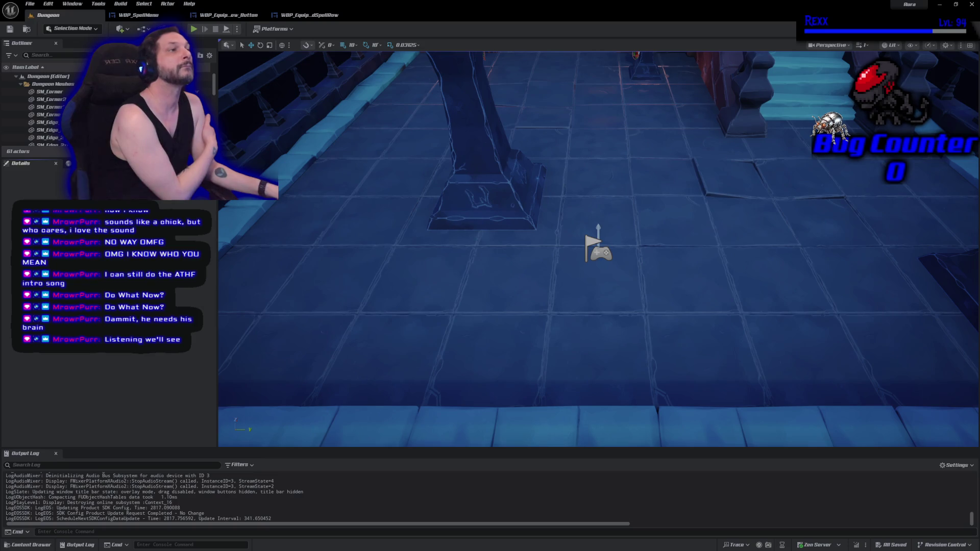
# Switch to the WBP_Equipped_Row_Button editor tab to show its EventGraph
pyautogui.click(221, 16)
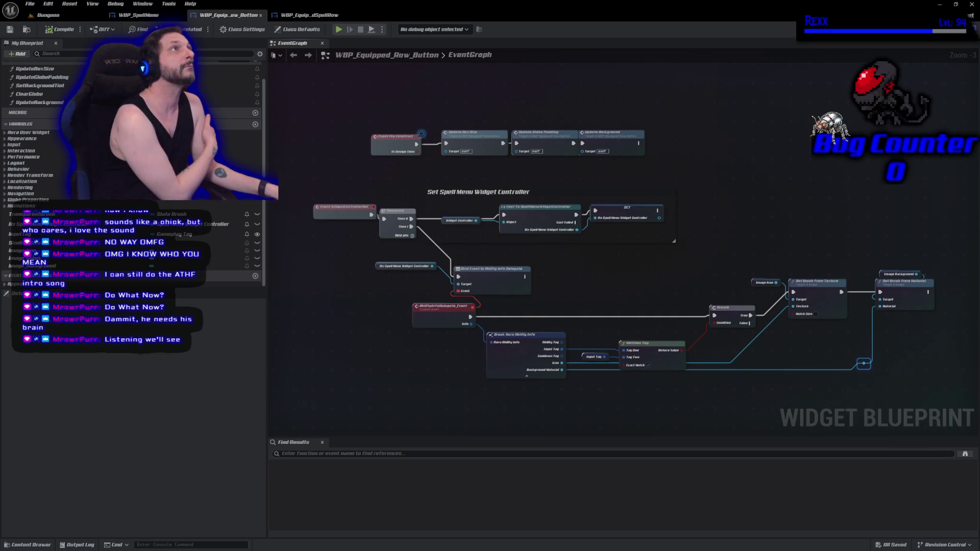
# Show the row button in Designer, zoomed in on the globe and lock icon
pyautogui.moveTo(707, 90)
pyautogui.mouseDown()
pyautogui.moveTo(569, 141)
pyautogui.moveTo(494, 113)
pyautogui.mouseUp()
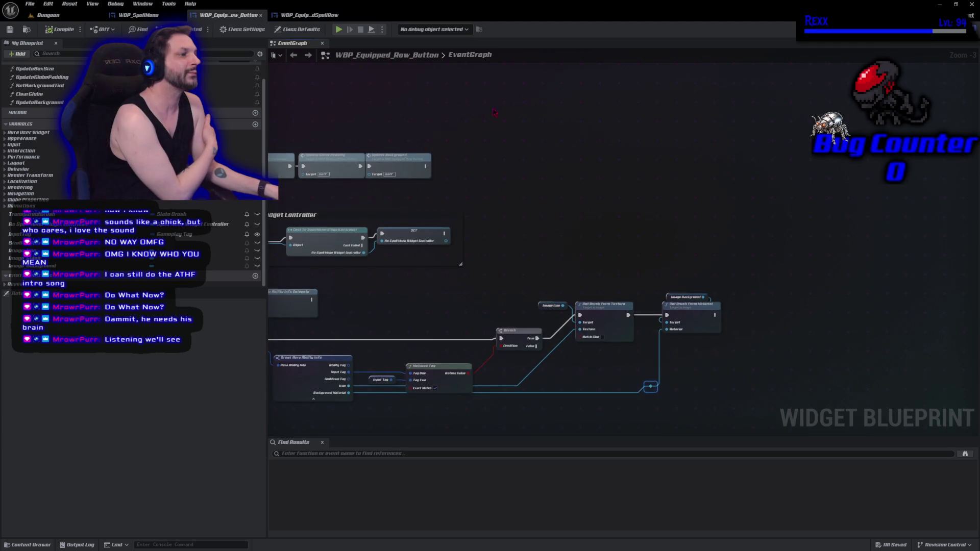
pyautogui.click(944, 29)
pyautogui.scroll(8, 530, 240)
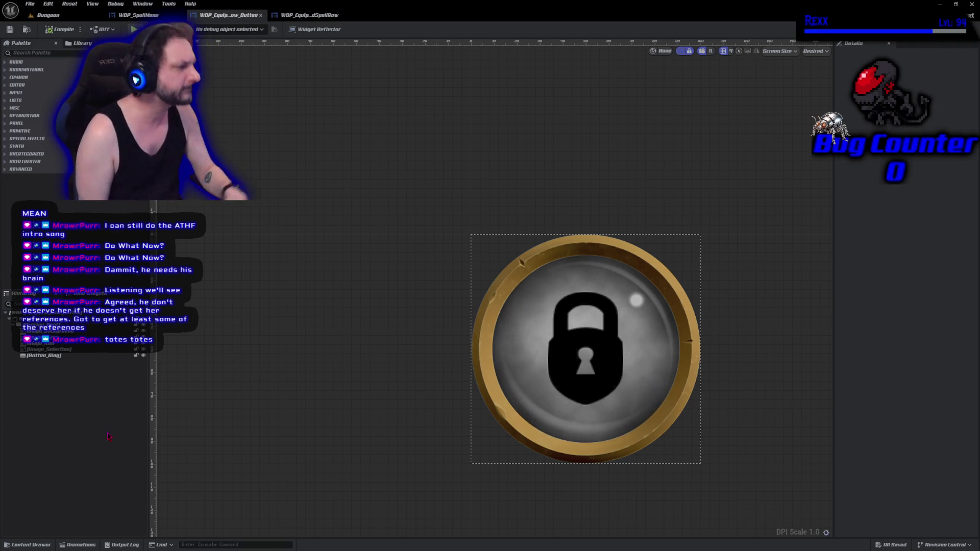
# Return to the EventGraph and zoom to 1:1 near the Update Background and SET nodes
pyautogui.moveTo(415, 430); pyautogui.dragTo(329, 346)
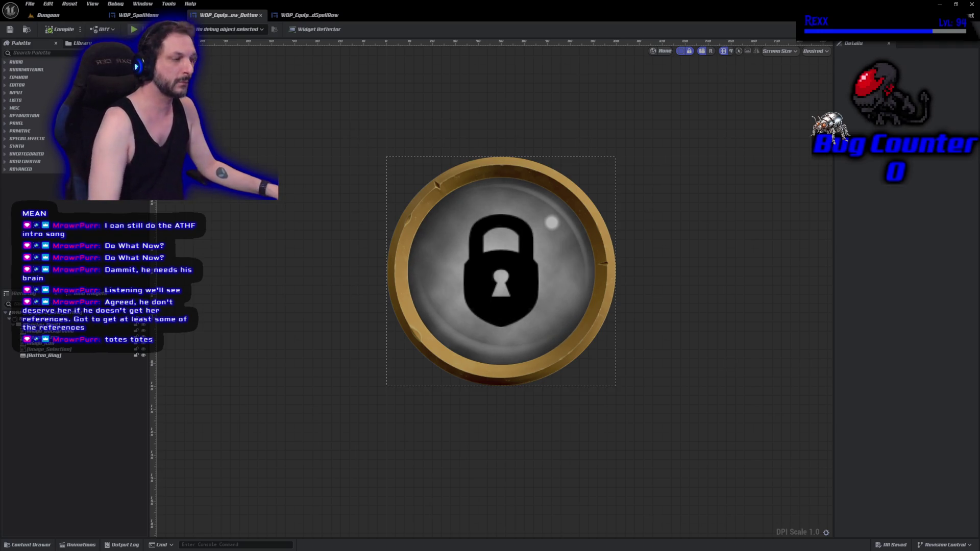
pyautogui.click(960, 29)
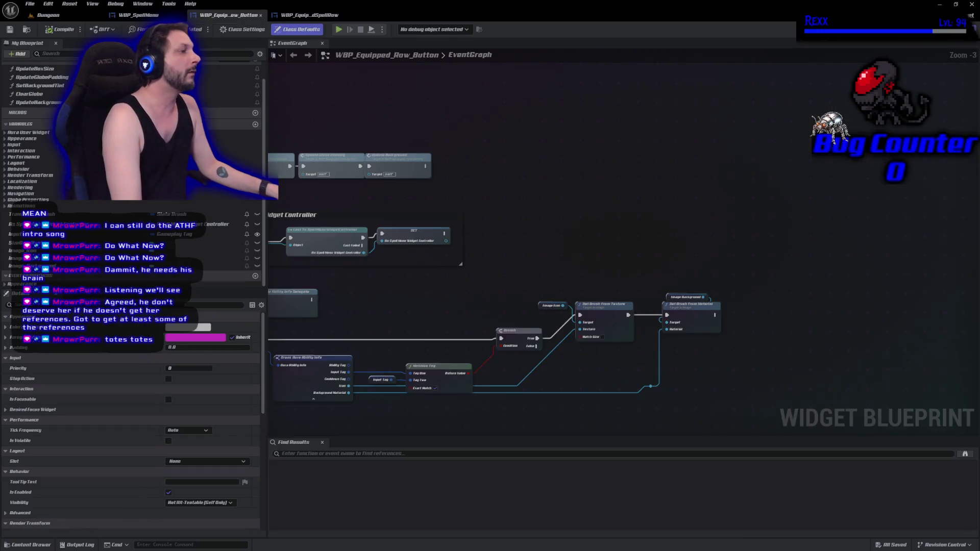
pyautogui.moveTo(737, 170); pyautogui.dragTo(850, 204)
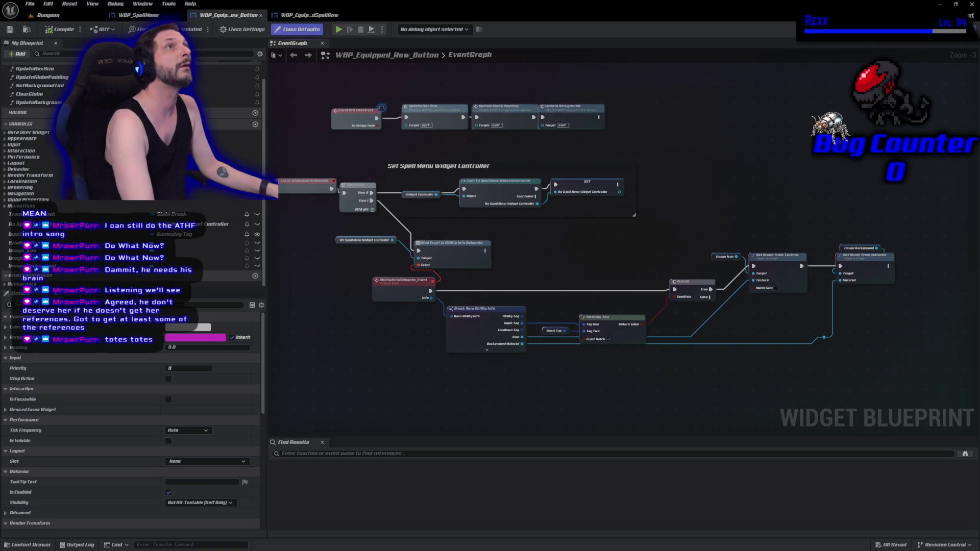
pyautogui.scroll(4, 420, 229)
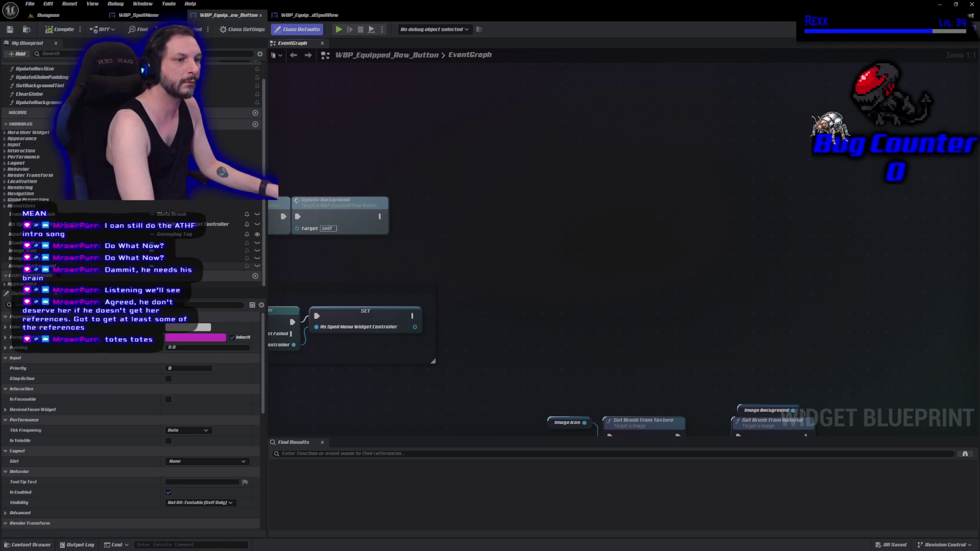
# Place Image Background and Image Icon variable references in the graph
pyautogui.click(220, 267)
pyautogui.moveTo(219, 266); pyautogui.dragTo(440, 202)
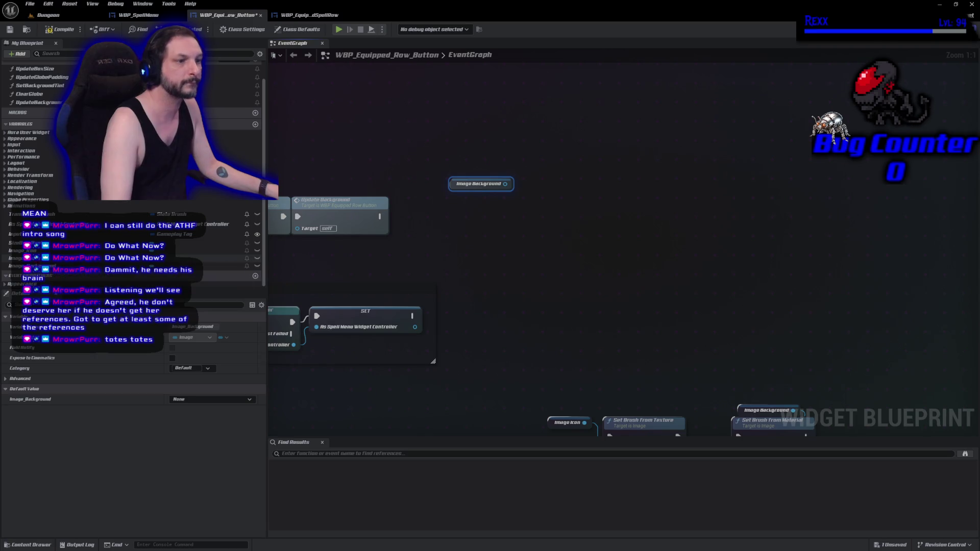
pyautogui.moveTo(219, 252)
pyautogui.mouseDown()
pyautogui.moveTo(577, 141)
pyautogui.moveTo(634, 111)
pyautogui.mouseUp()
# Add a Set Render Opacity node targeting Image Background, with opacity 0.0
pyautogui.moveTo(505, 183); pyautogui.dragTo(564, 201)
pyautogui.press('Escape')
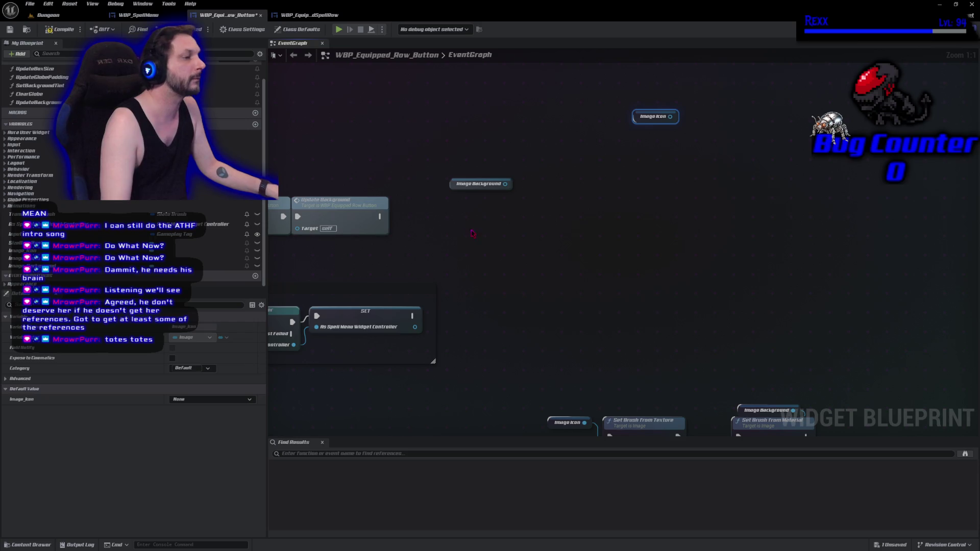
pyautogui.moveTo(505, 184); pyautogui.dragTo(545, 187)
pyautogui.write('set')
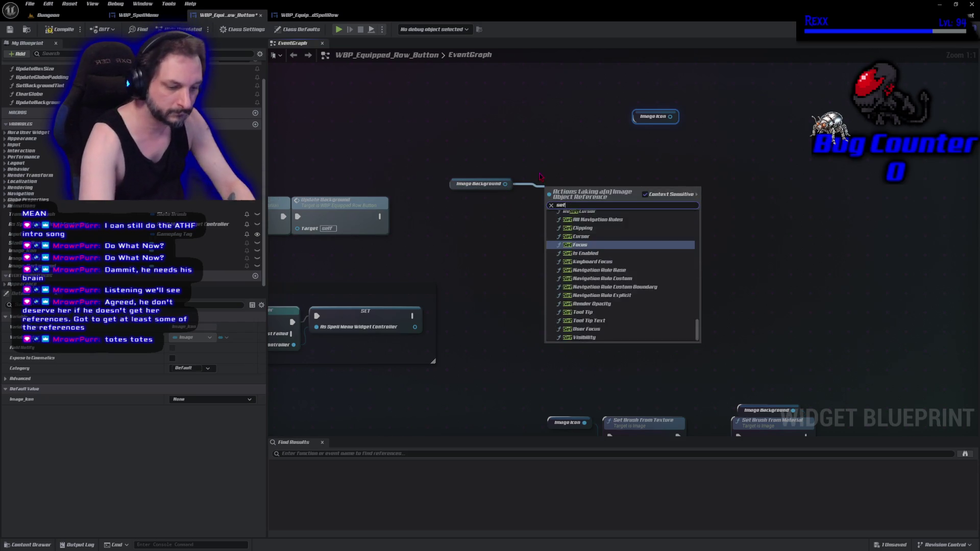
pyautogui.write(' render opacity')
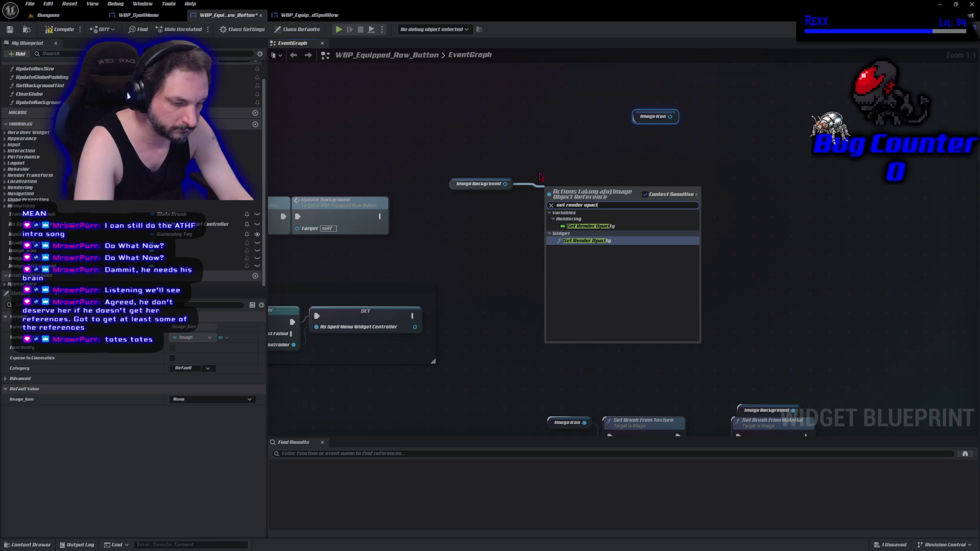
pyautogui.click(587, 240)
pyautogui.moveTo(573, 203); pyautogui.dragTo(578, 197)
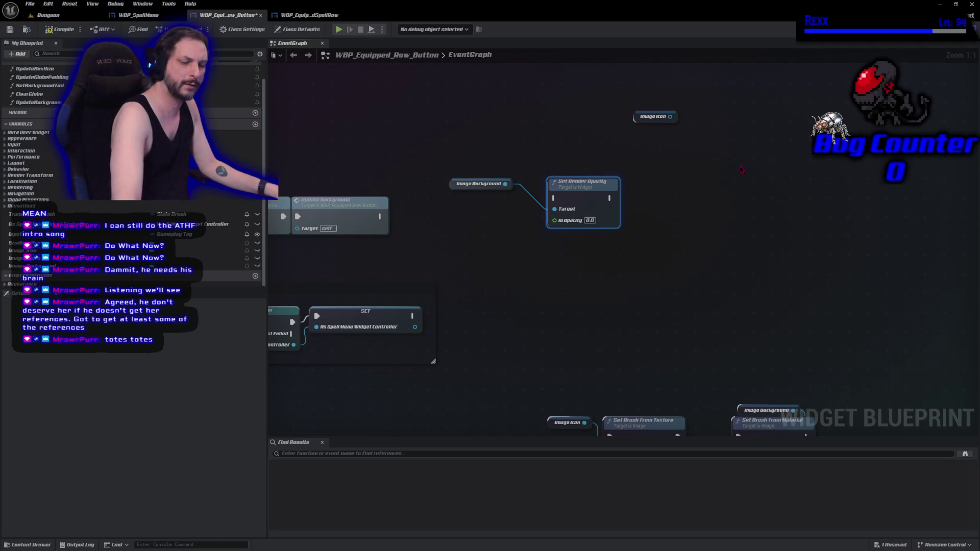
# Paste a second Set Render Opacity for Image Icon and chain both after Update Background
pyautogui.hotkey('ctrl', 'v')
pyautogui.moveTo(671, 116)
pyautogui.mouseDown()
pyautogui.moveTo(737, 207)
pyautogui.moveTo(746, 199)
pyautogui.mouseUp()
pyautogui.moveTo(612, 198)
pyautogui.mouseDown()
pyautogui.moveTo(743, 196)
pyautogui.moveTo(745, 186)
pyautogui.moveTo(716, 197)
pyautogui.mouseUp()
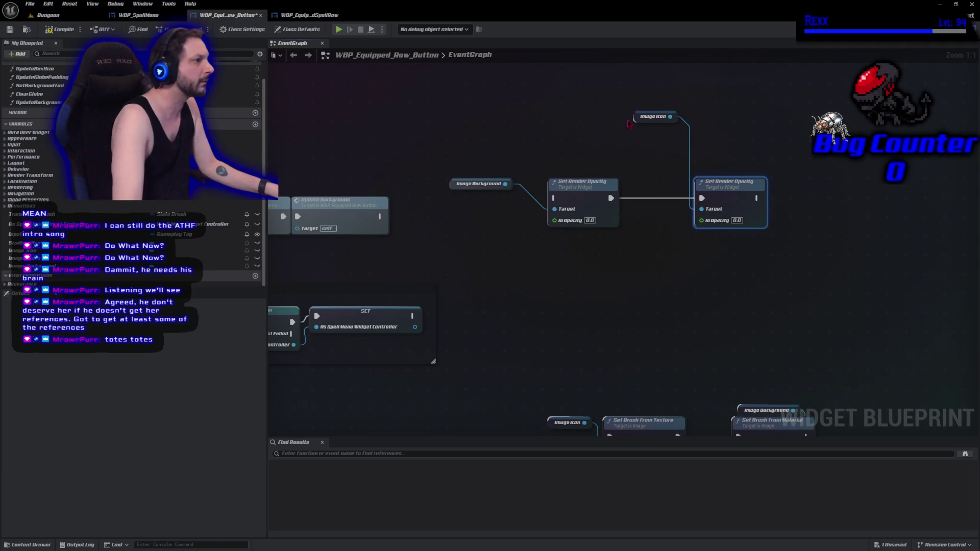
pyautogui.moveTo(651, 116); pyautogui.dragTo(725, 172)
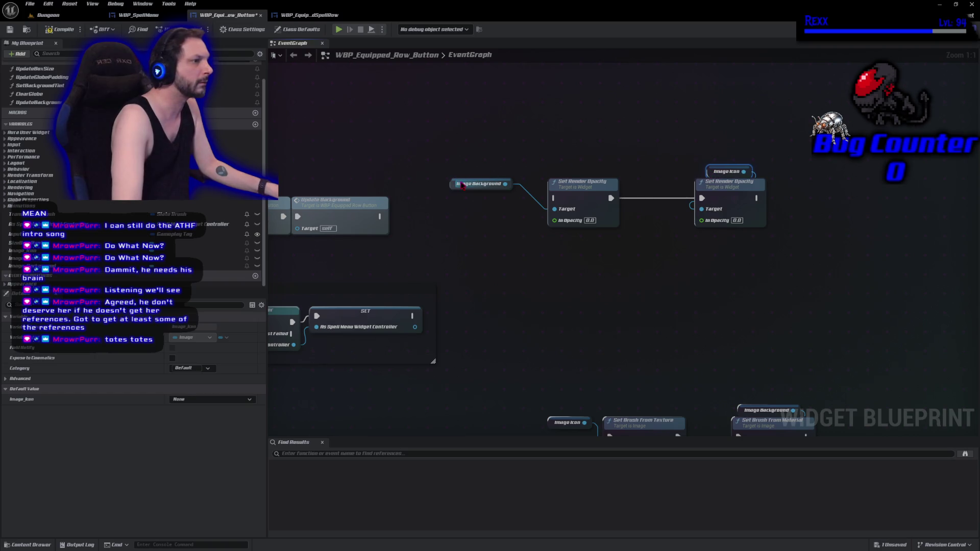
pyautogui.moveTo(463, 185); pyautogui.dragTo(548, 176)
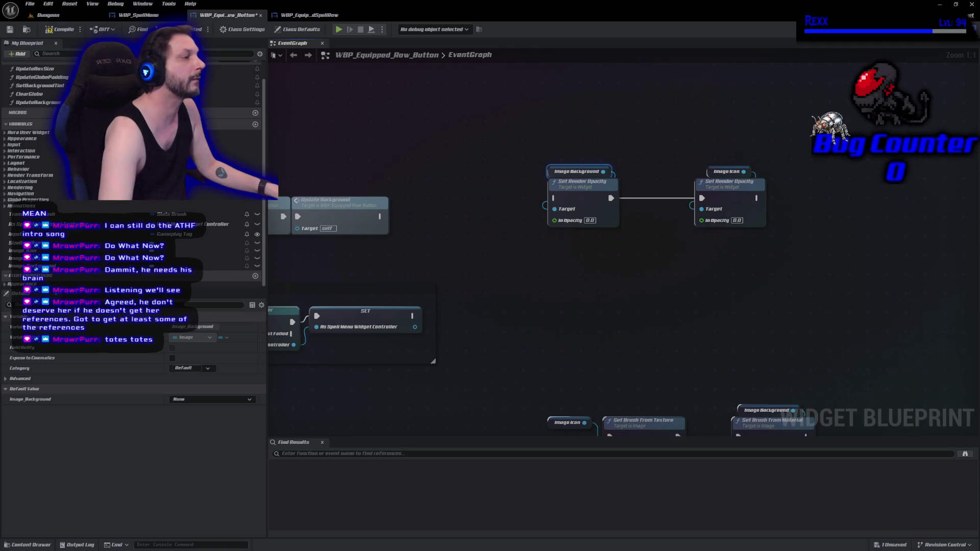
pyautogui.moveTo(379, 216)
pyautogui.mouseDown()
pyautogui.moveTo(479, 221)
pyautogui.moveTo(555, 198)
pyautogui.mouseUp()
# Compile the widget blueprint and preview the empty globe in Designer
pyautogui.click(70, 32)
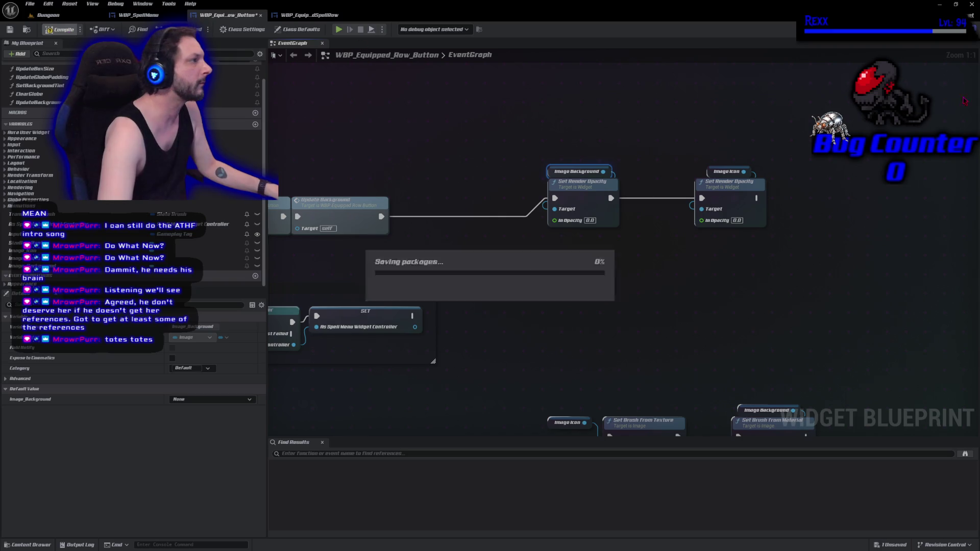
pyautogui.click(954, 30)
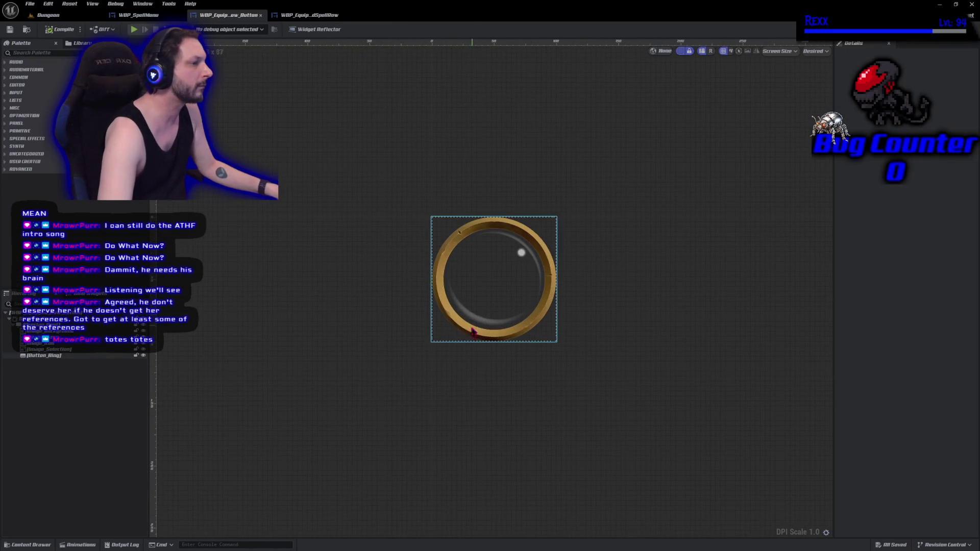
pyautogui.click(955, 29)
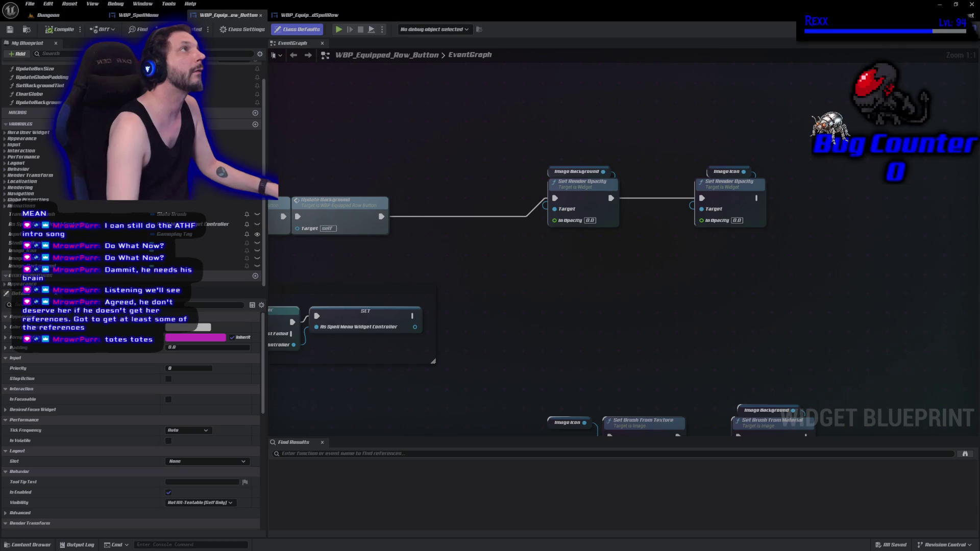
# Collapse both Set Render Opacity nodes into a new function
pyautogui.moveTo(546, 118); pyautogui.dragTo(843, 313)
pyautogui.rightClick(590, 204)
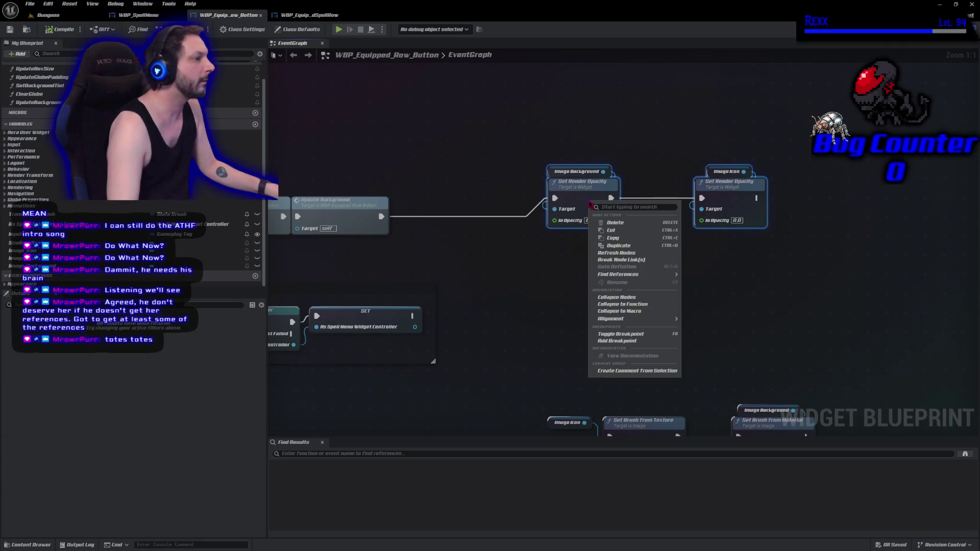
pyautogui.click(632, 304)
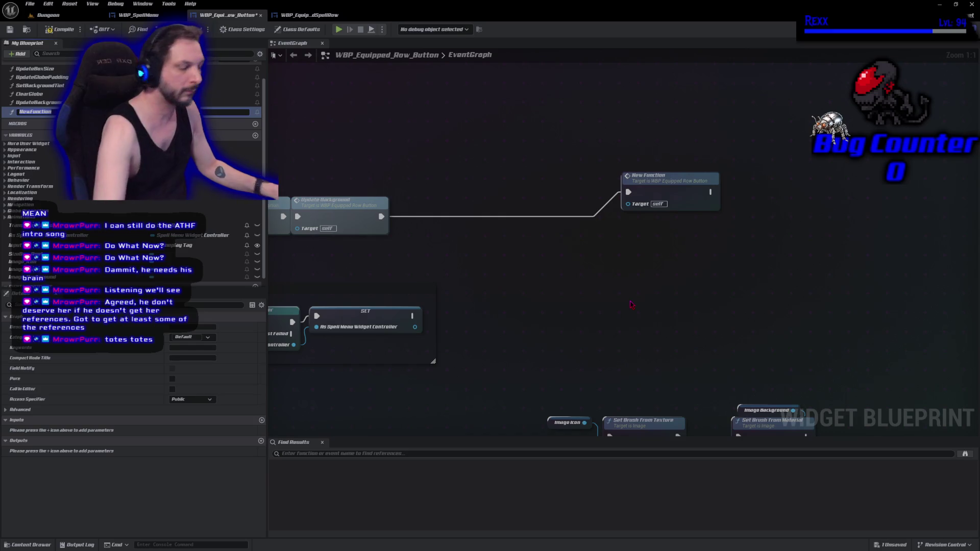
# Name the new function Clear Globe and place its node beside Update Background
pyautogui.write('Clear Globe')
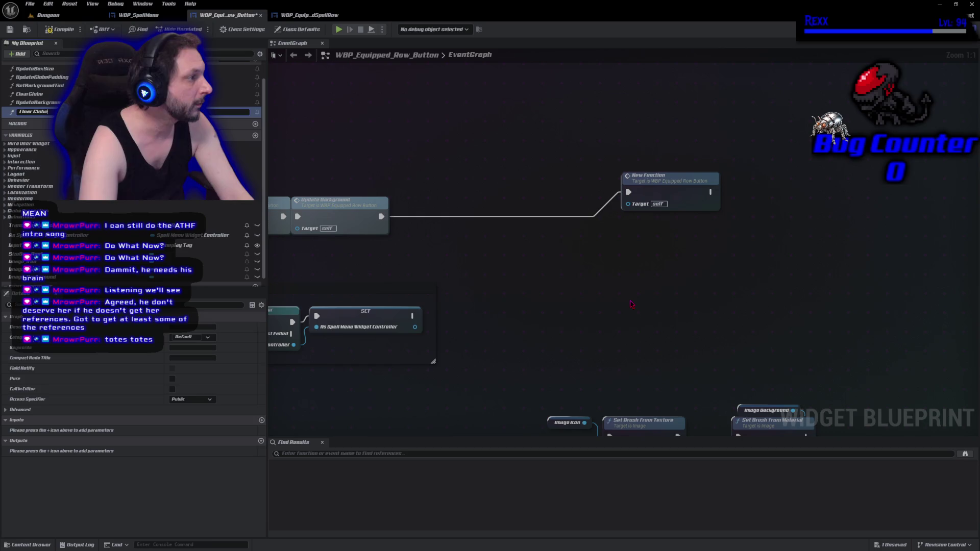
pyautogui.press('Return')
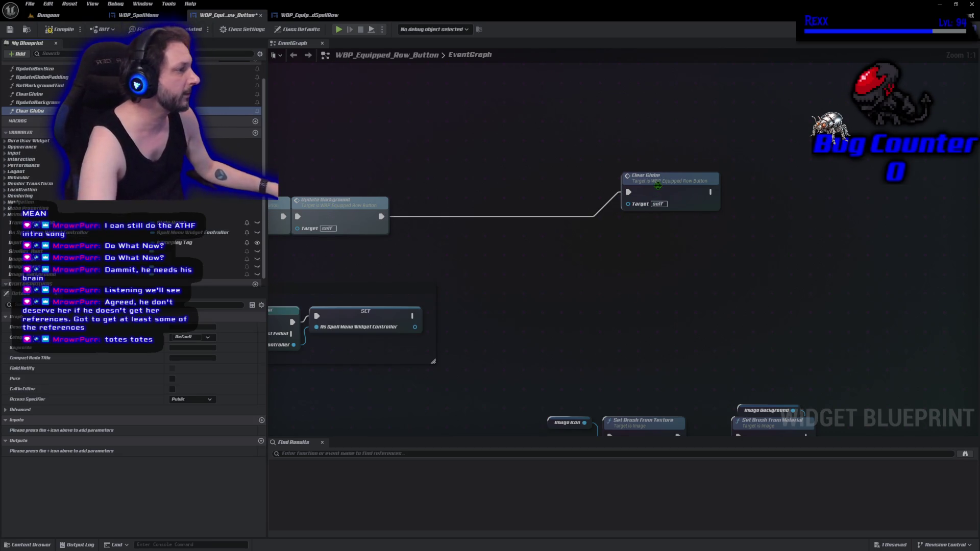
pyautogui.moveTo(658, 186); pyautogui.dragTo(468, 208)
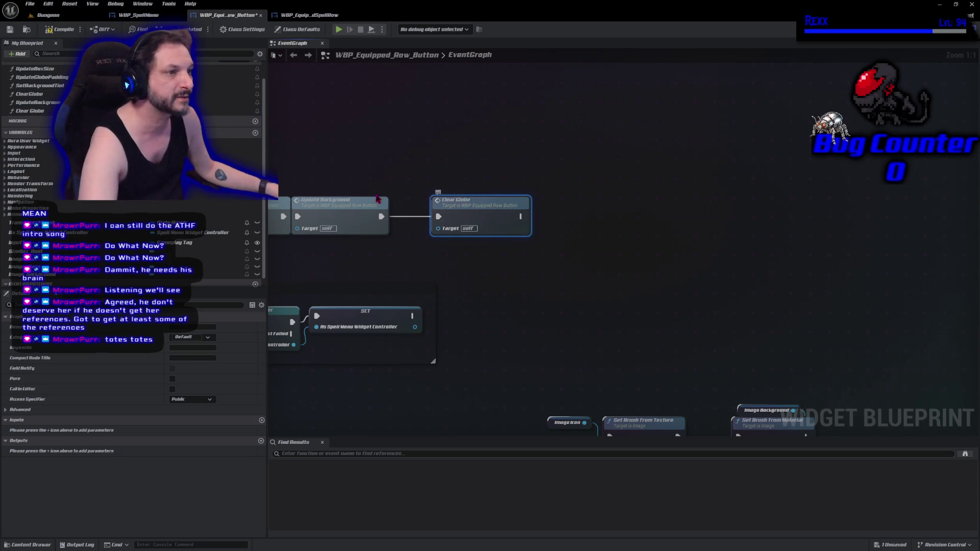
# Duplicate the Clear Globe function and name the copy FillGlobe
pyautogui.click(36, 112)
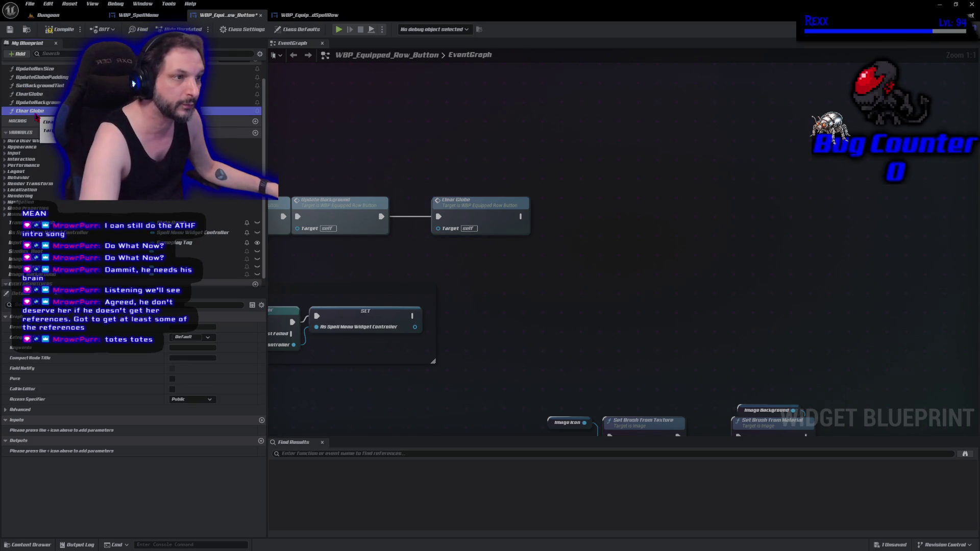
pyautogui.hotkey('ctrl', 'd')
pyautogui.press('BackSpace')
pyautogui.press('BackSpace')
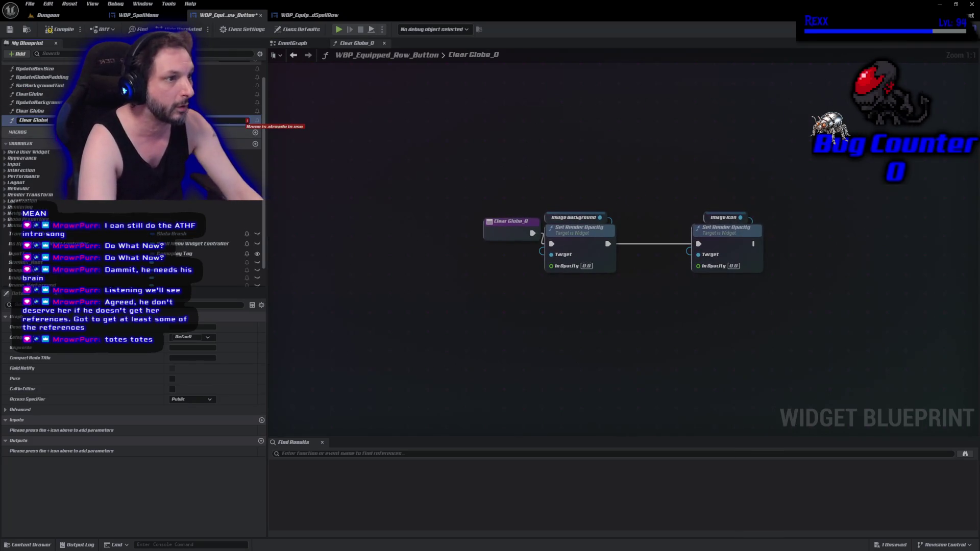
pyautogui.press('BackSpace')
pyautogui.press('BackSpace')
pyautogui.press('BackSpace')
pyautogui.press('BackSpace')
pyautogui.press('BackSpace')
pyautogui.press('BackSpace')
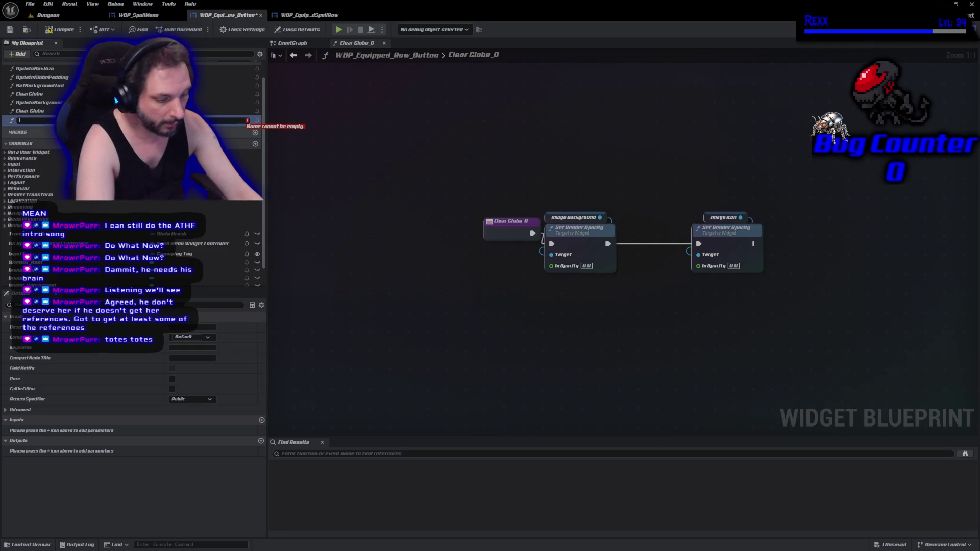
pyautogui.write('R')
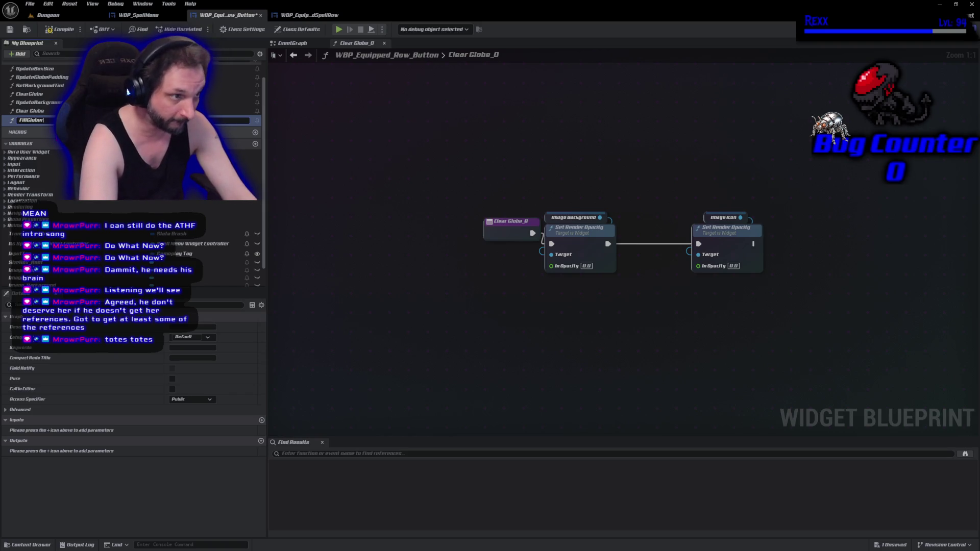
pyautogui.press('Return')
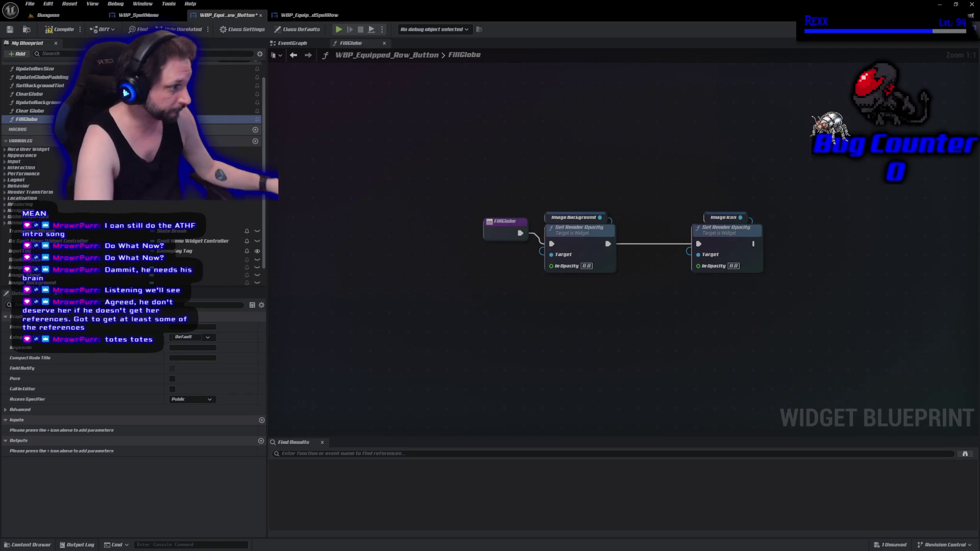
# Set Image Background and Image Icon opacity to 1.0 in FillGlobe, then compile
pyautogui.click(586, 266)
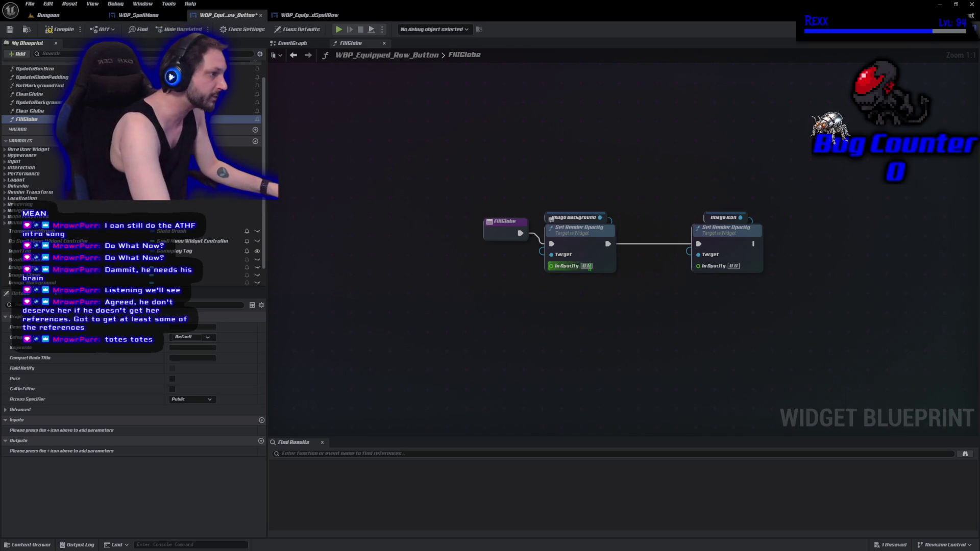
pyautogui.write('1')
pyautogui.press('Return')
pyautogui.click(734, 266)
pyautogui.write('1')
pyautogui.press('Return')
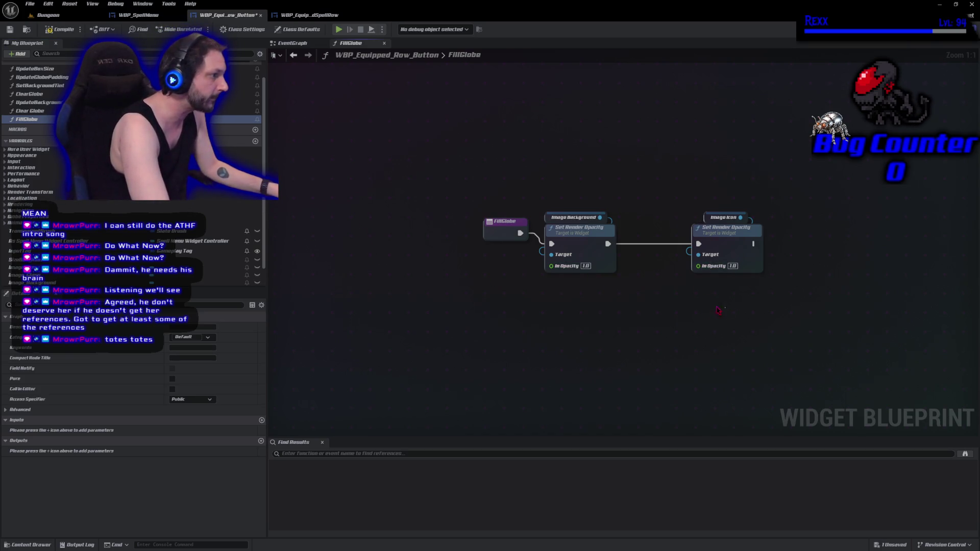
pyautogui.click(10, 29)
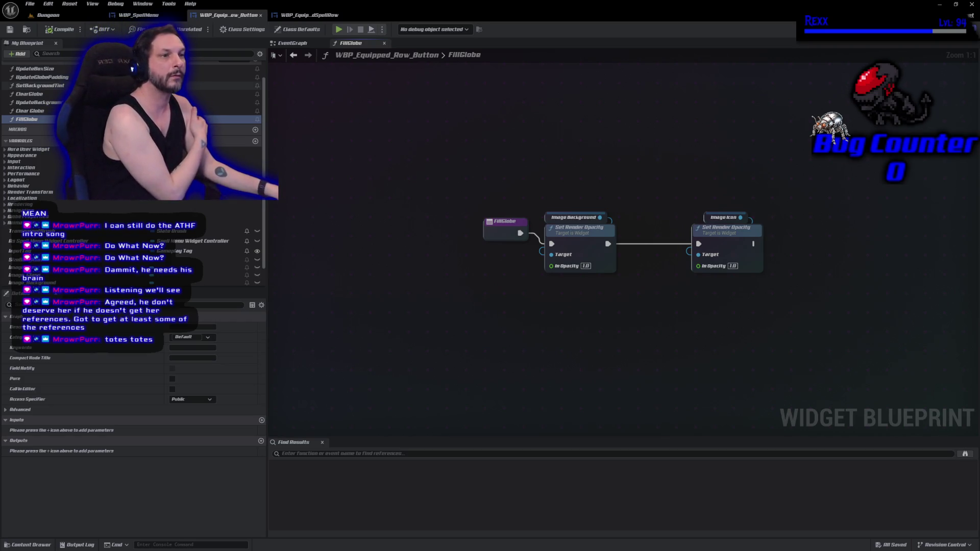
# Replace 'Clear' with 'Empty' in the Clear Globe function name, giving EmptyGlobe, then compile
pyautogui.scroll(1, 133, 173)
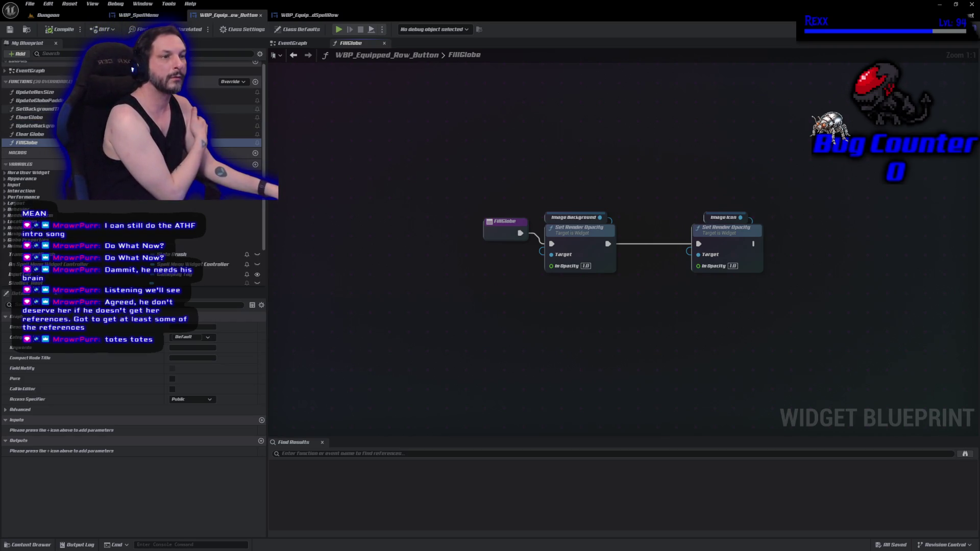
pyautogui.click(33, 117)
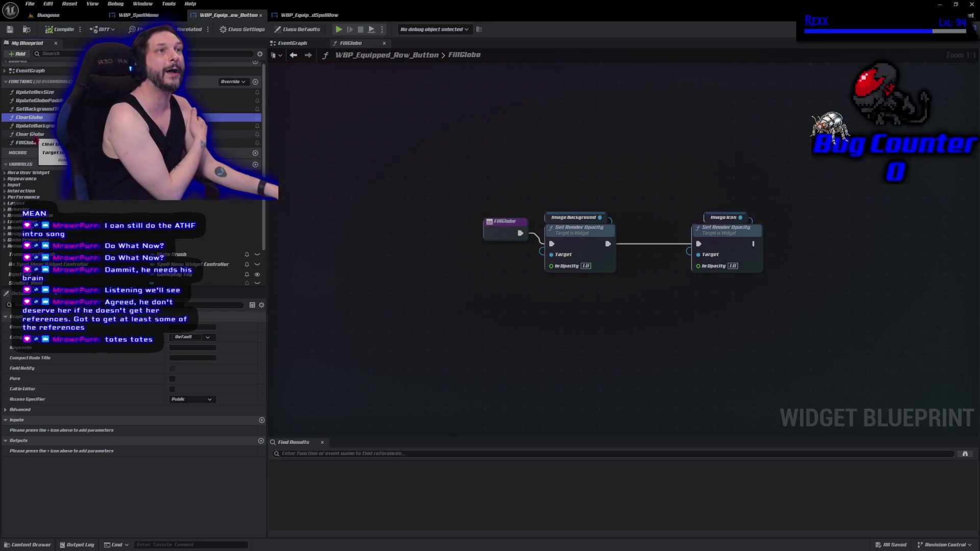
pyautogui.doubleClick(31, 135)
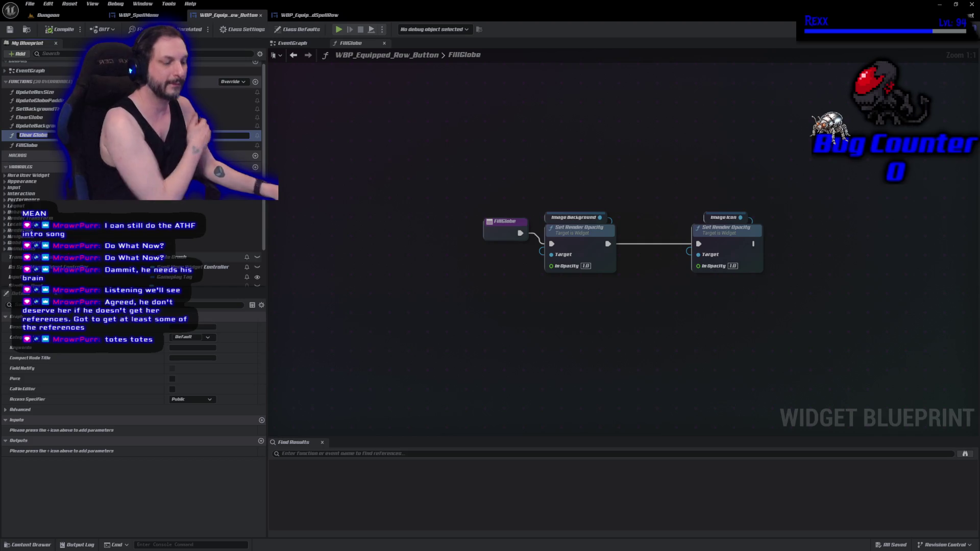
pyautogui.press('Home')
pyautogui.press('Delete')
pyautogui.press('Delete')
pyautogui.press('Delete')
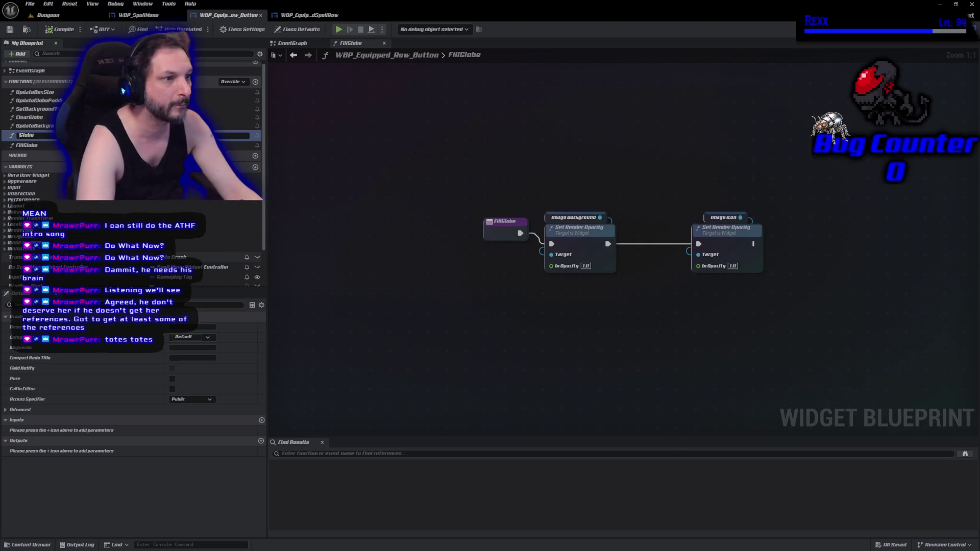
pyautogui.write('Empty')
pyautogui.press('Return')
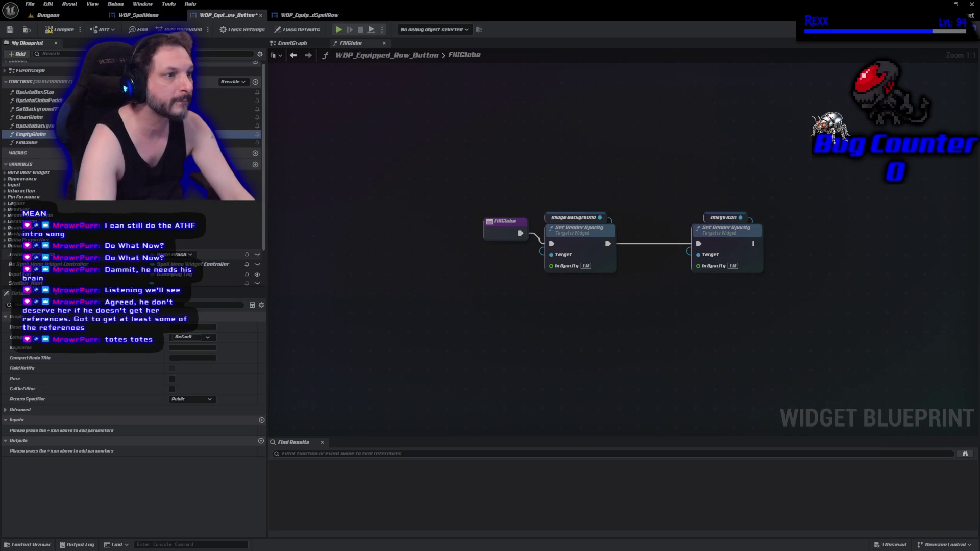
pyautogui.click(60, 29)
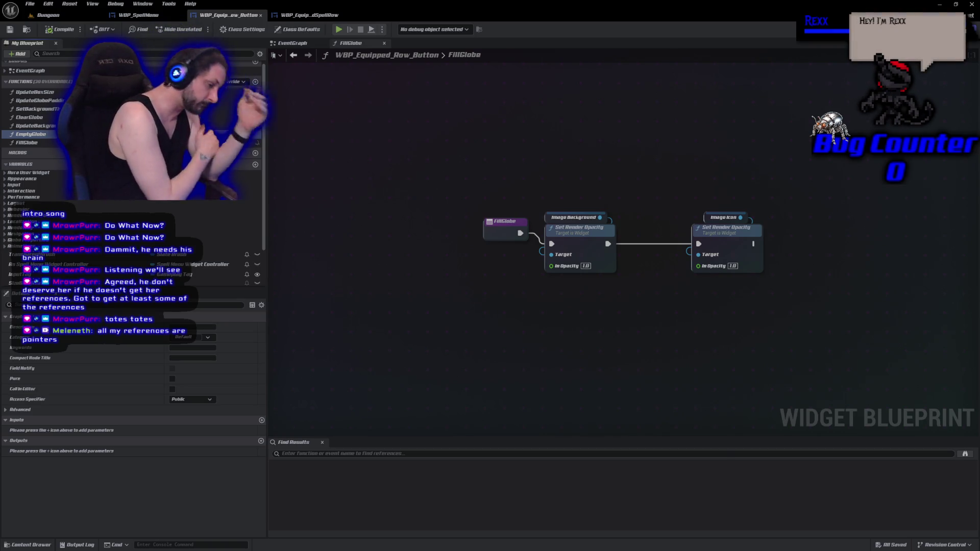
# Delete the FillGlobe function, answering No to the EmptyGlobe delete prompt
pyautogui.click(28, 142)
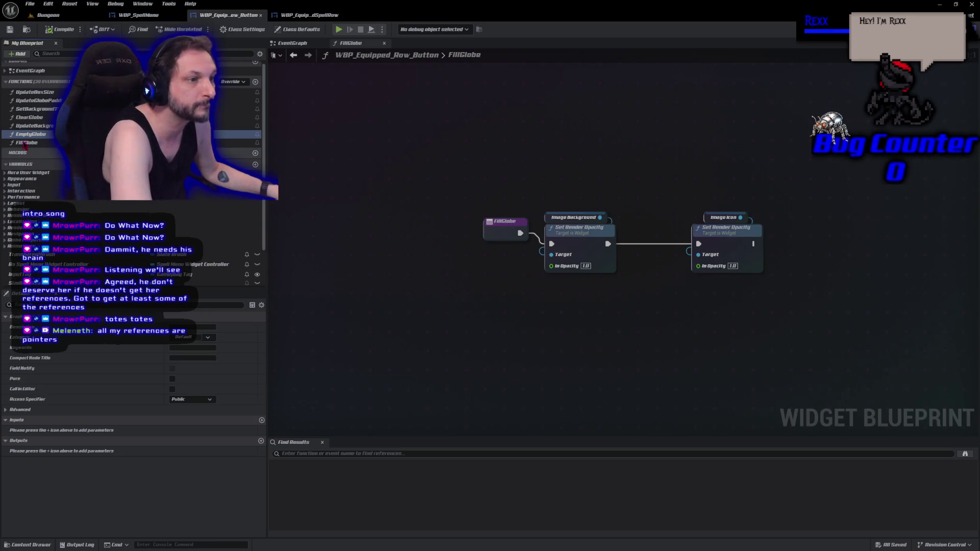
pyautogui.press('Delete')
pyautogui.press('Delete')
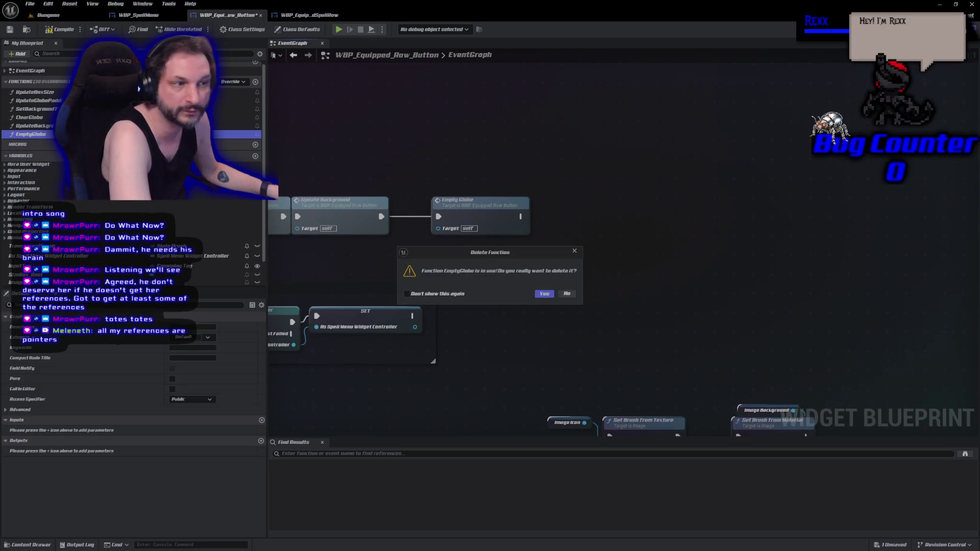
pyautogui.click(567, 293)
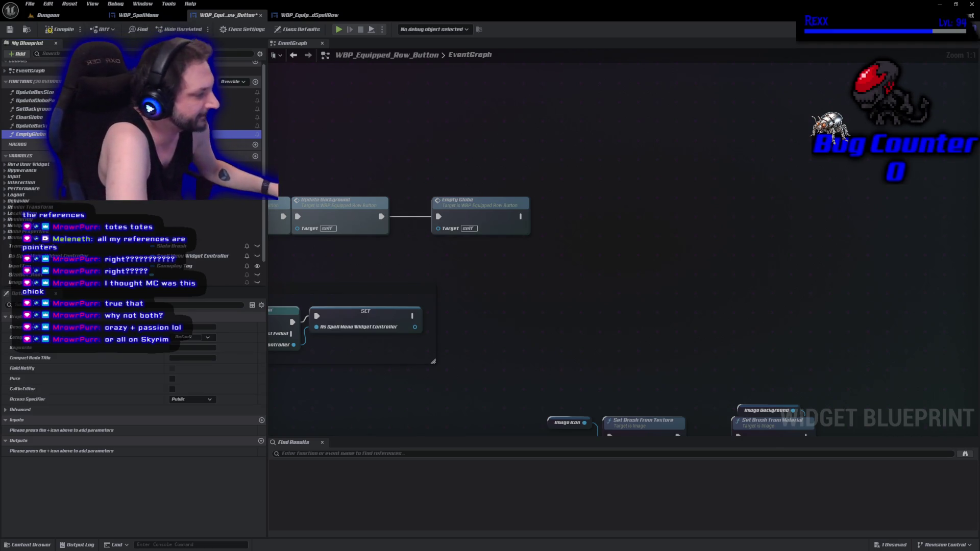
# Zoom the EventGraph out to -3 and pan so the whole node network is framed
pyautogui.scroll(-3, 453, 365)
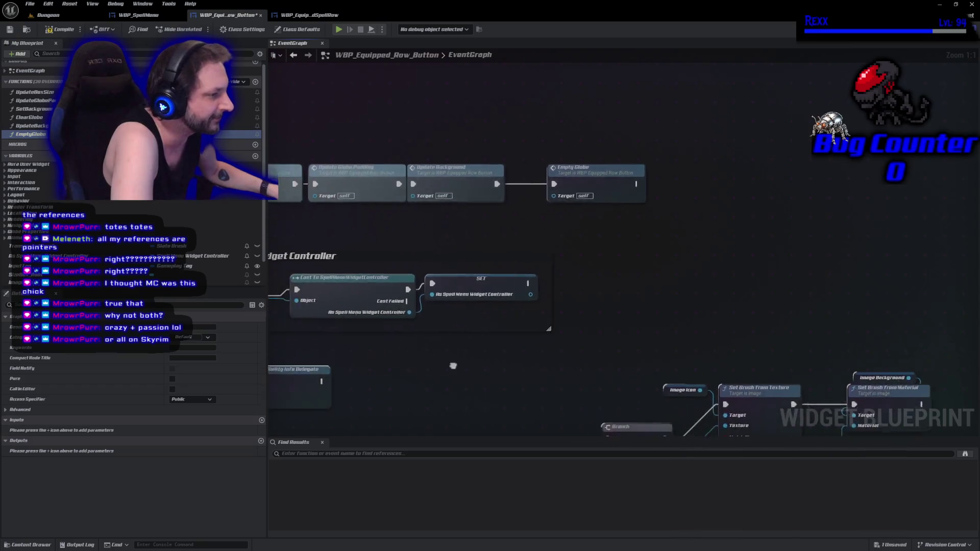
pyautogui.moveTo(677, 320)
pyautogui.mouseDown()
pyautogui.moveTo(480, 256)
pyautogui.moveTo(527, 291)
pyautogui.mouseUp()
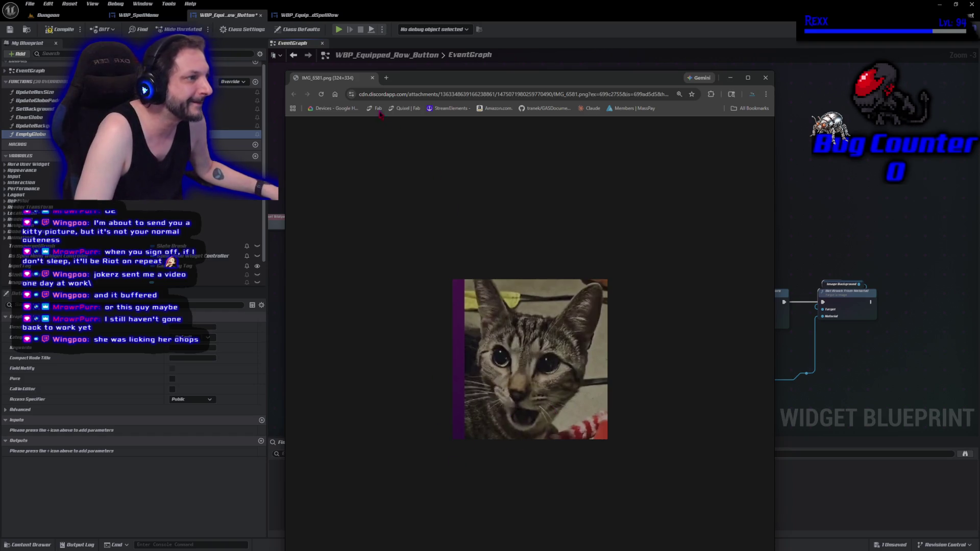
pyautogui.click(373, 78)
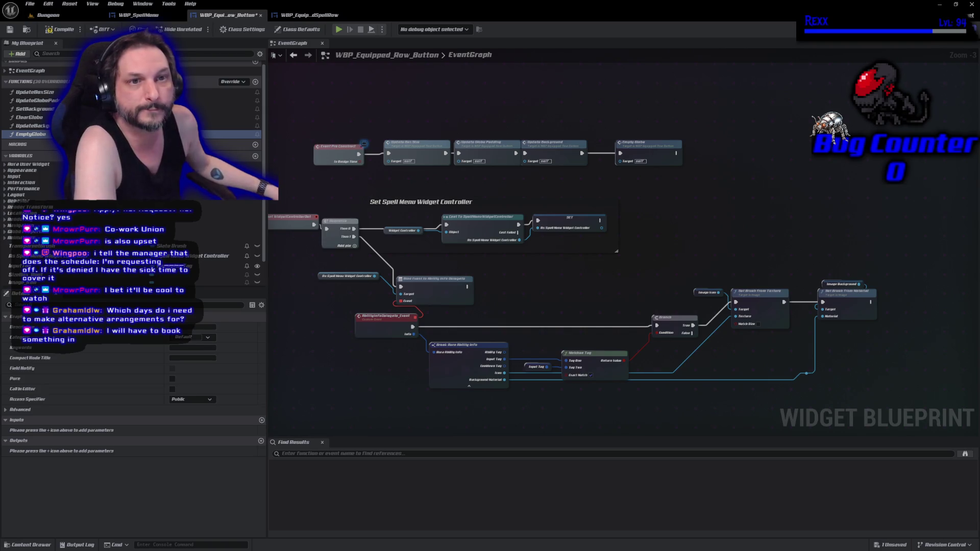
# Search for 'hltb re9' in a new Chrome window
pyautogui.press('super+1')
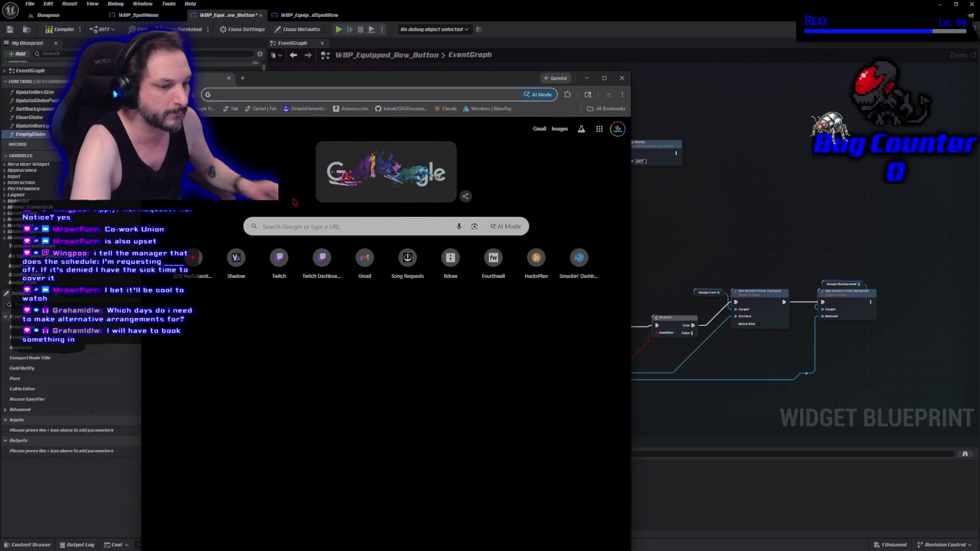
pyautogui.write('hltb ')
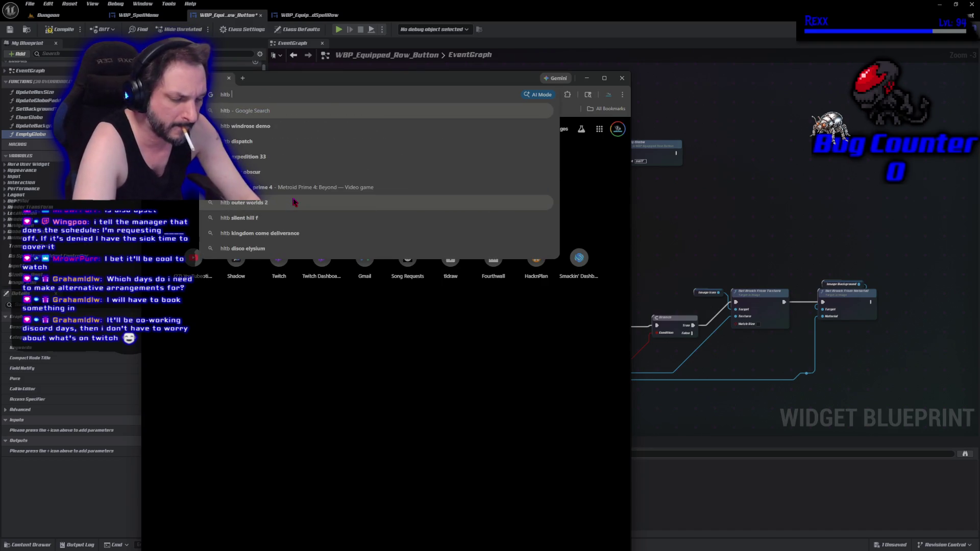
pyautogui.write('re9')
pyautogui.press('Return')
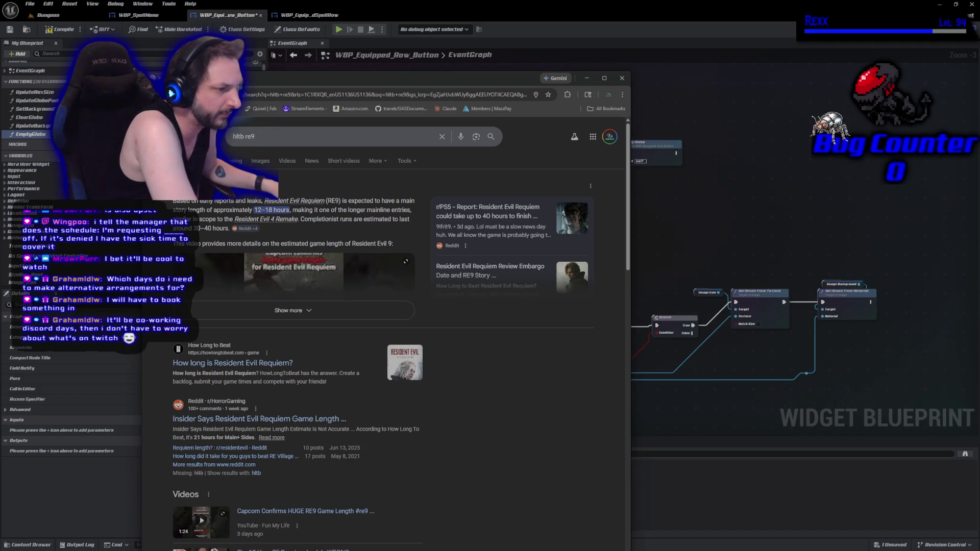
# Check Resident Evil Requiem's length on HowLongToBeat, return to the results, and leave the browser
pyautogui.click(187, 366)
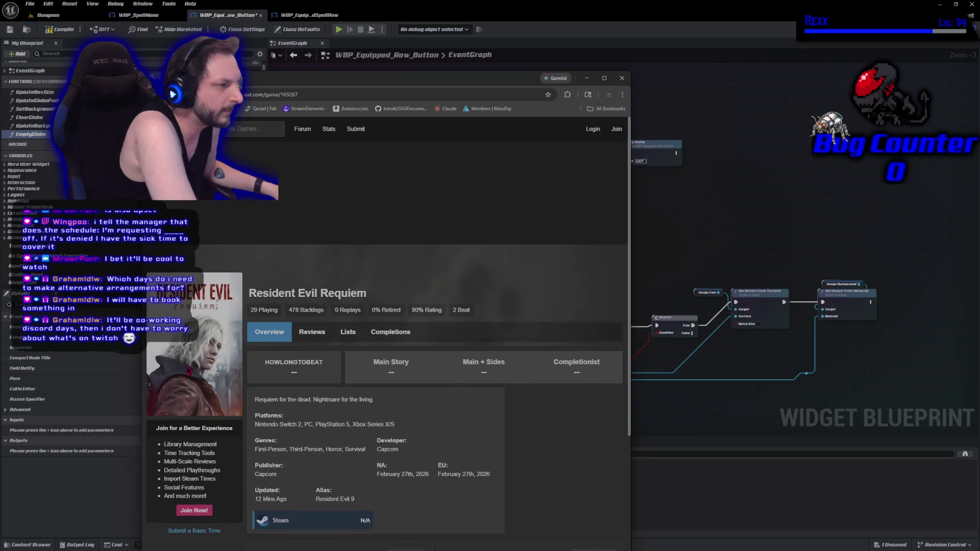
pyautogui.scroll(-3, 314, 423)
pyautogui.scroll(-2, 313, 423)
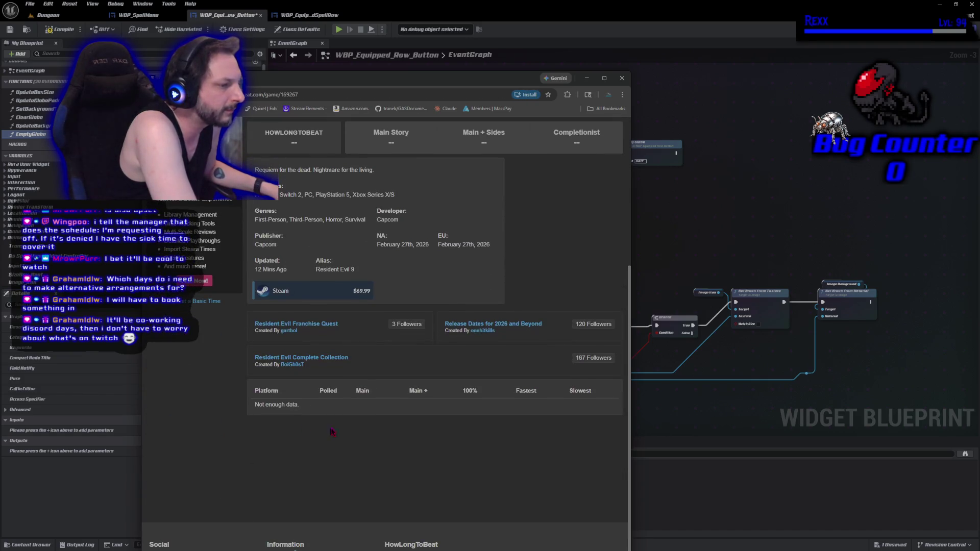
pyautogui.scroll(5, 317, 437)
pyautogui.hotkey('alt', 'Left')
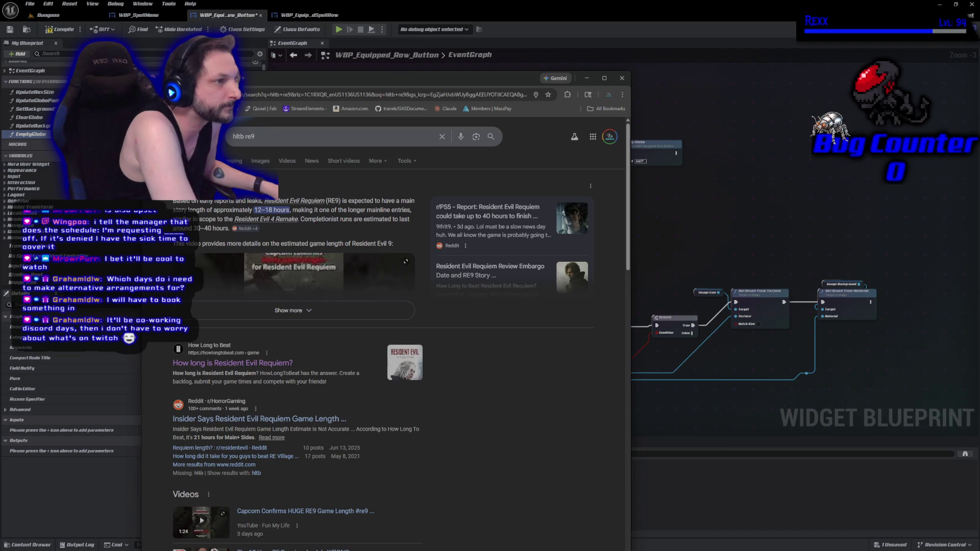
pyautogui.hotkey('alt', 'Tab')
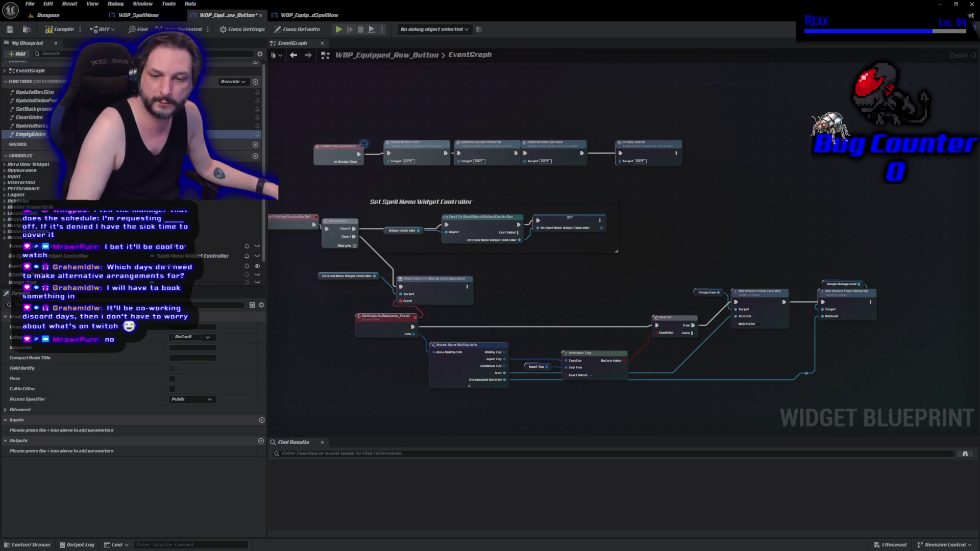
pyautogui.hotkey('alt', 'Tab')
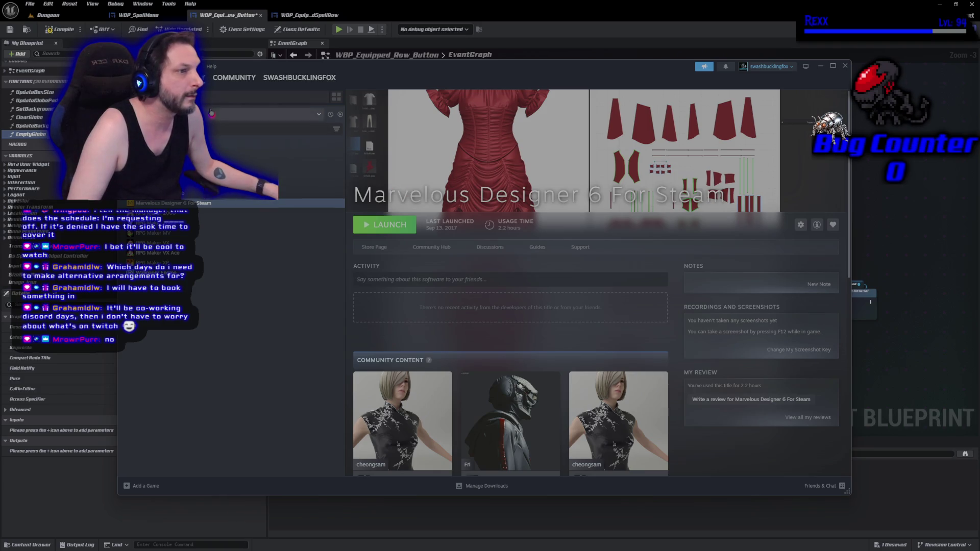
# Filter the Steam library to Games and scroll to the Resident Evil titles
pyautogui.click(230, 114)
pyautogui.click(230, 130)
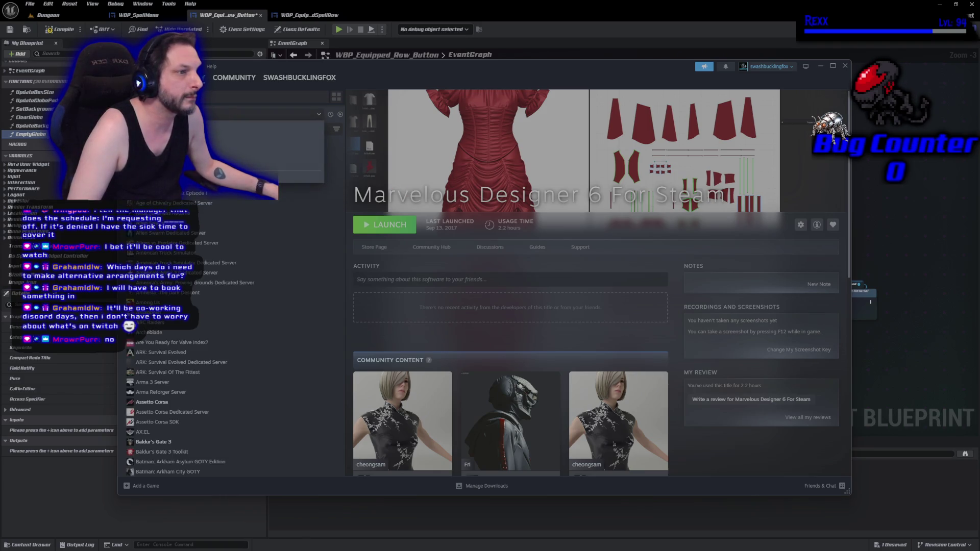
pyautogui.scroll(-10, 184, 286)
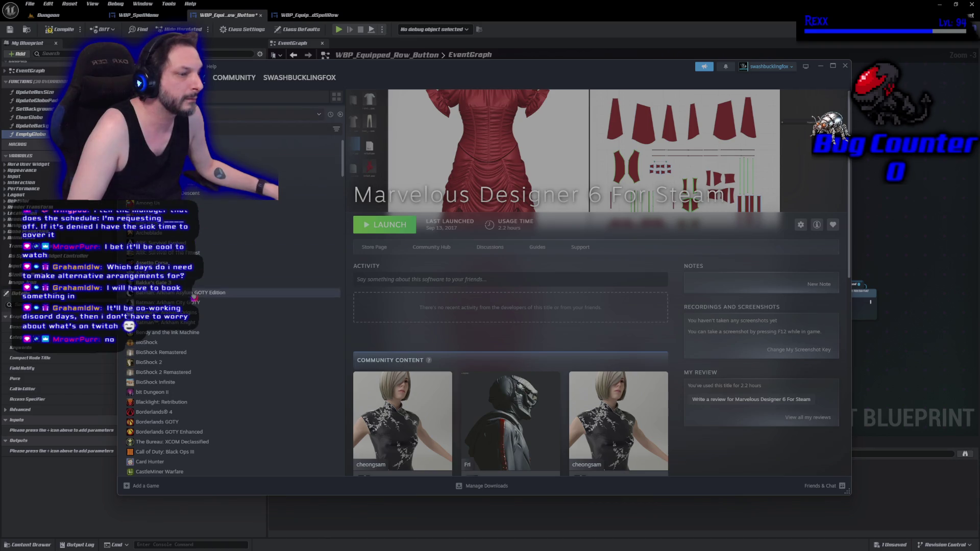
pyautogui.scroll(-15, 181, 295)
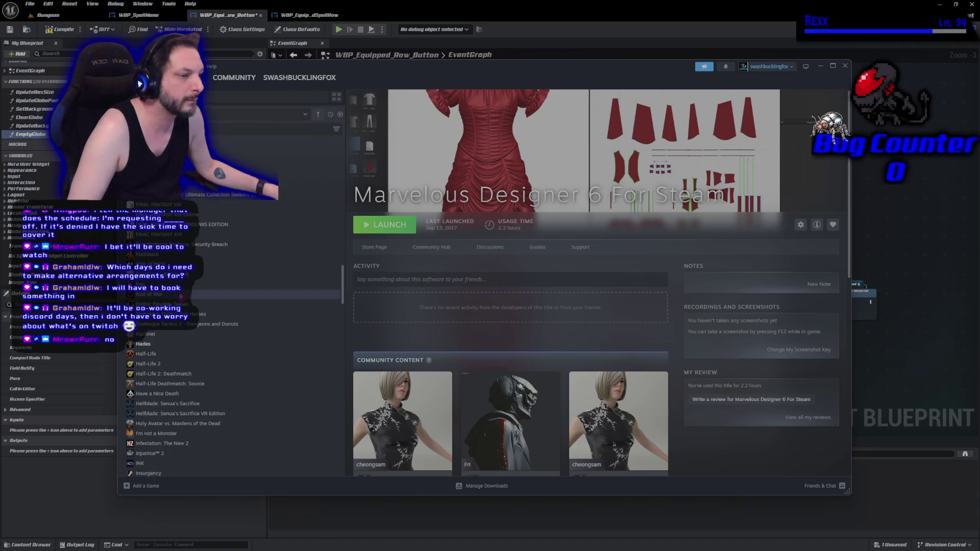
pyautogui.scroll(2, 181, 358)
pyautogui.scroll(-8, 179, 284)
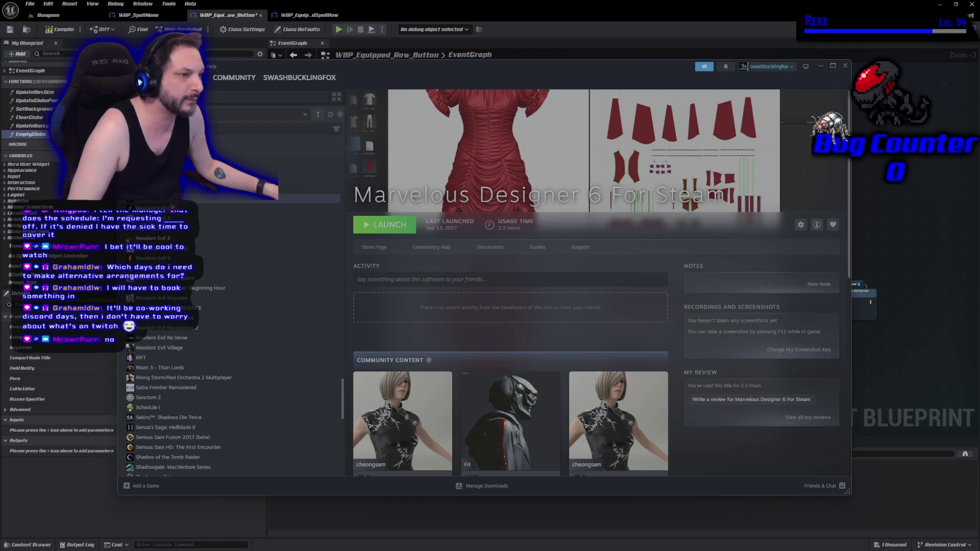
# Open Resident Evil Requiem's store page in a maximized window and play its trailer full screen
pyautogui.click(168, 198)
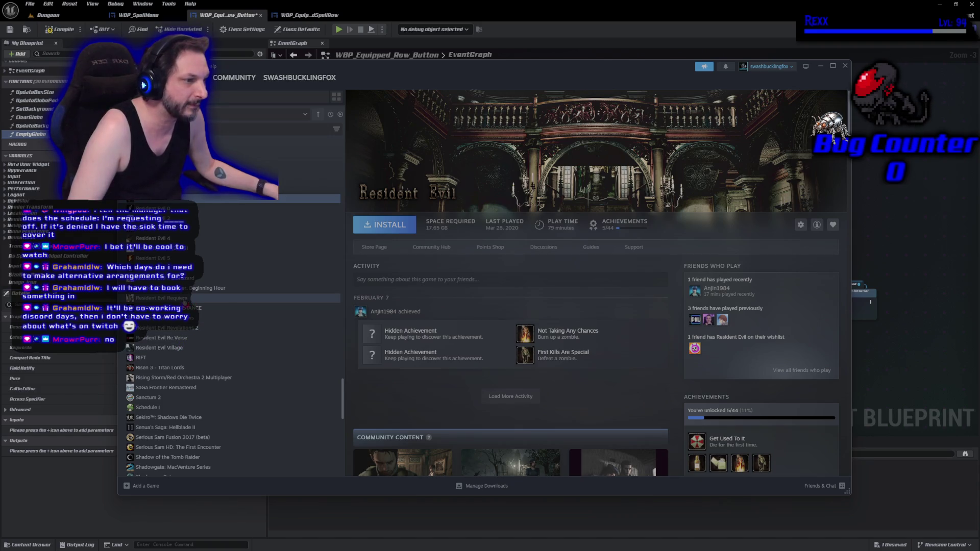
pyautogui.click(168, 298)
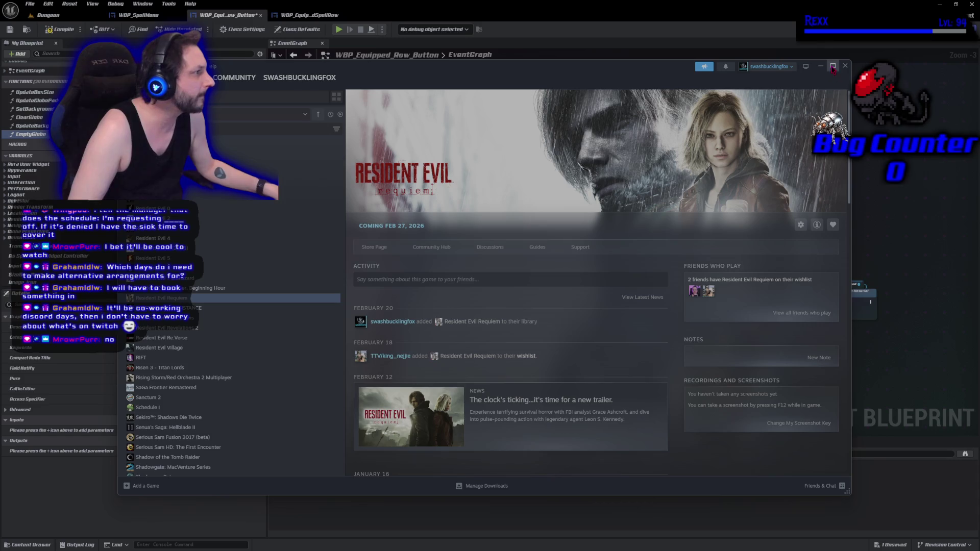
pyautogui.click(371, 247)
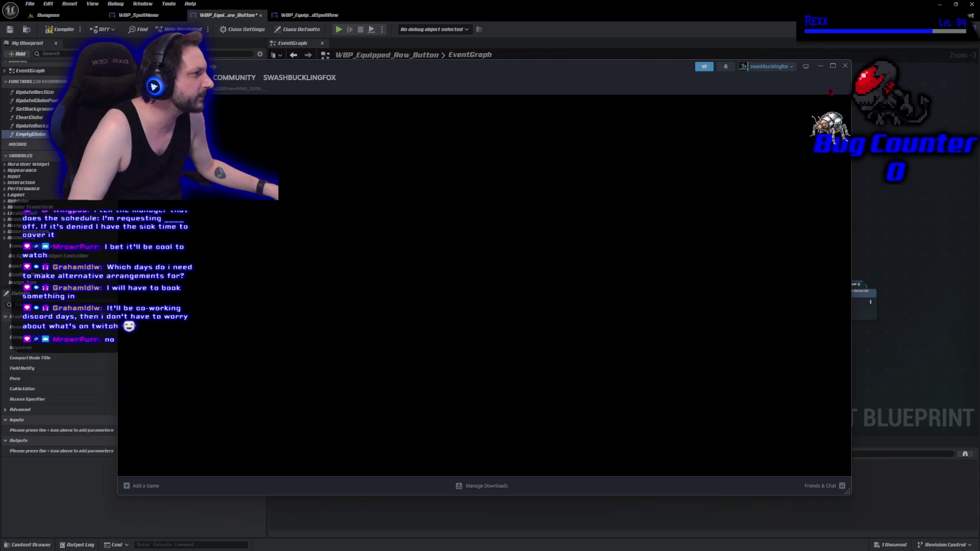
pyautogui.click(832, 67)
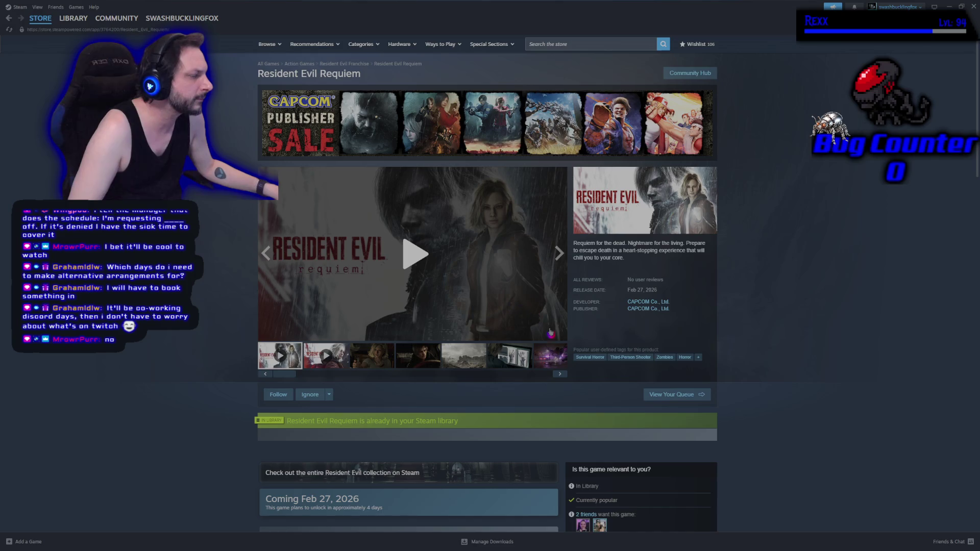
pyautogui.click(560, 335)
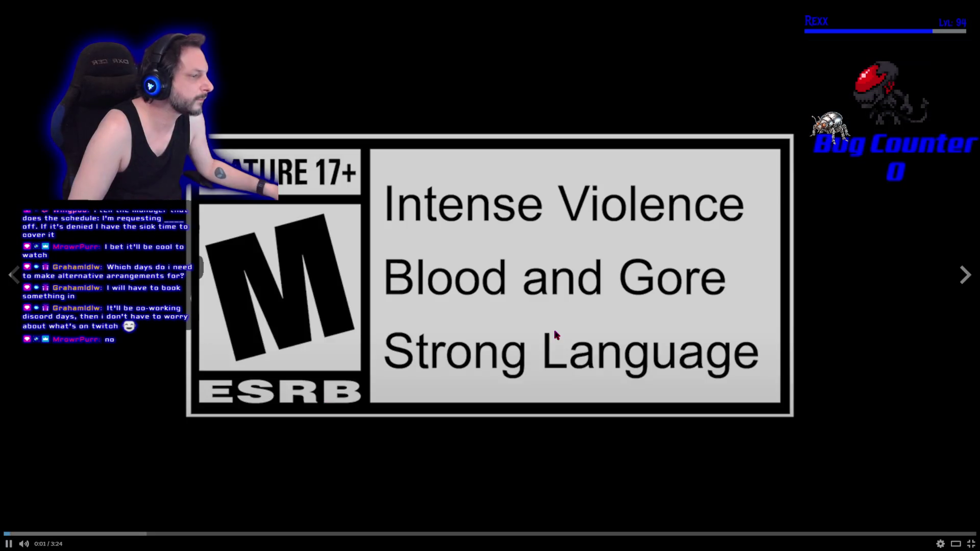
# Pause and resume the Resident Evil Requiem trailer, then stop it near the end at 3:03
pyautogui.press('space')
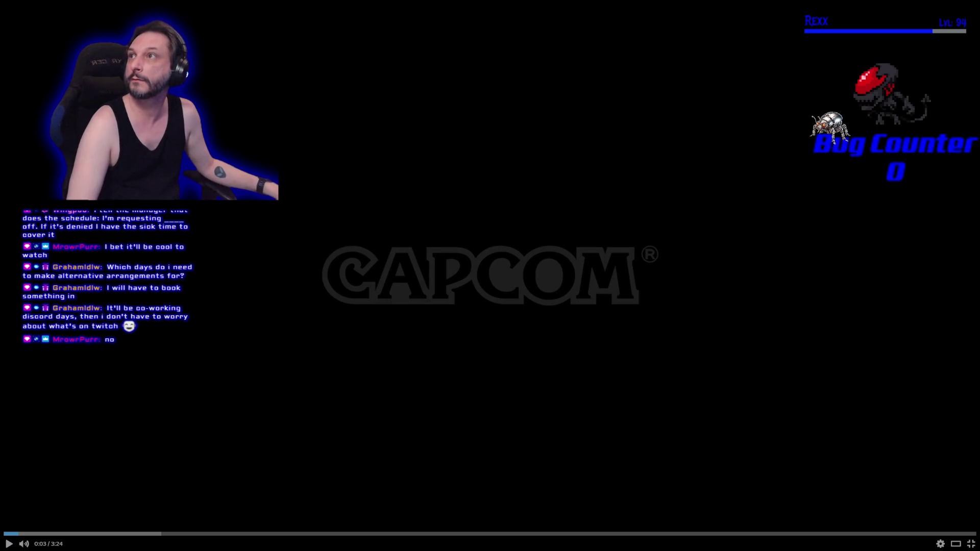
pyautogui.click(402, 152)
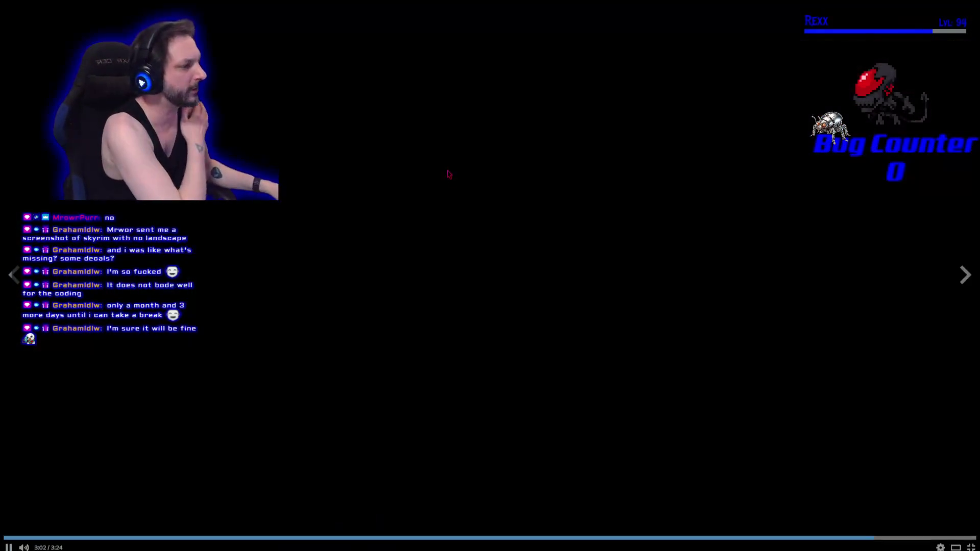
pyautogui.click(814, 468)
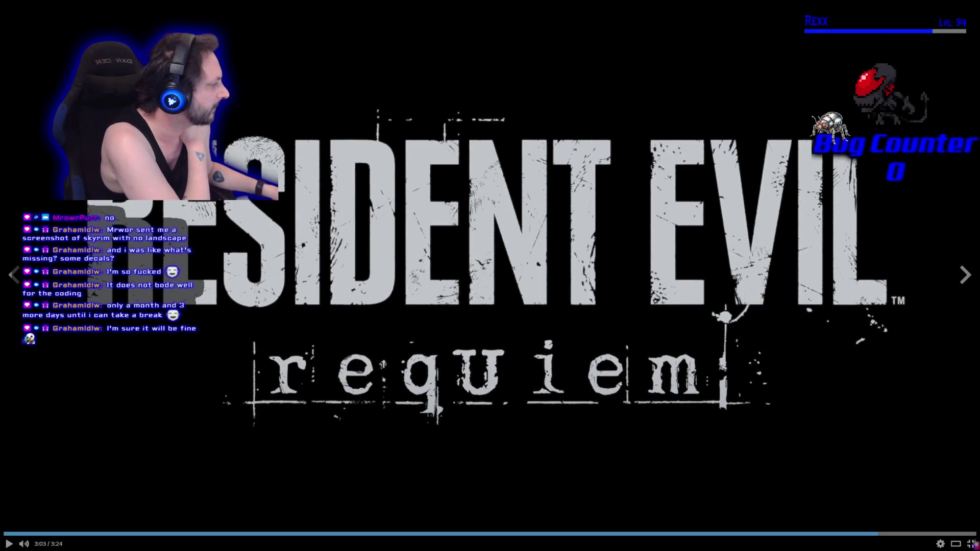
# Exit full-screen playback and view the ruined-city and hands-on-monitor screenshots
pyautogui.click(972, 545)
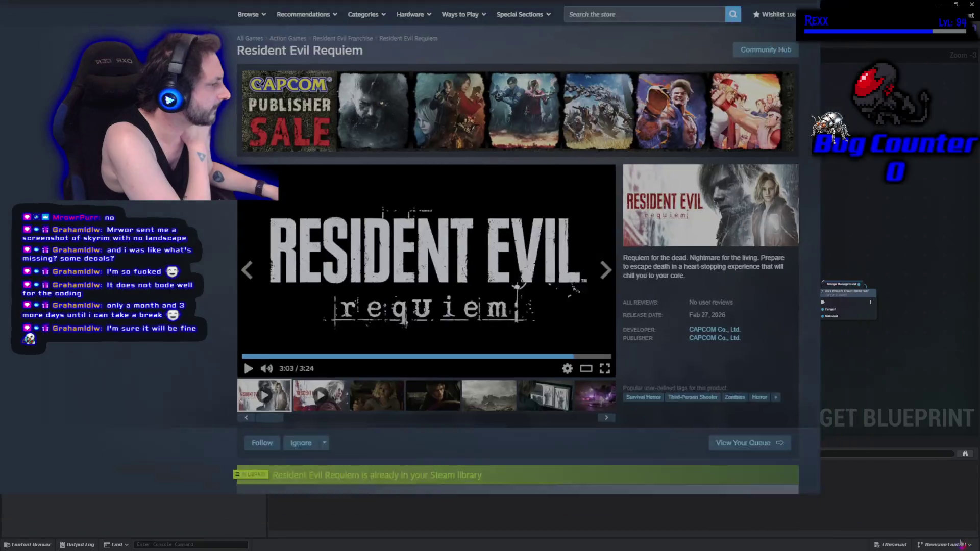
pyautogui.scroll(-1, 391, 318)
pyautogui.click(460, 320)
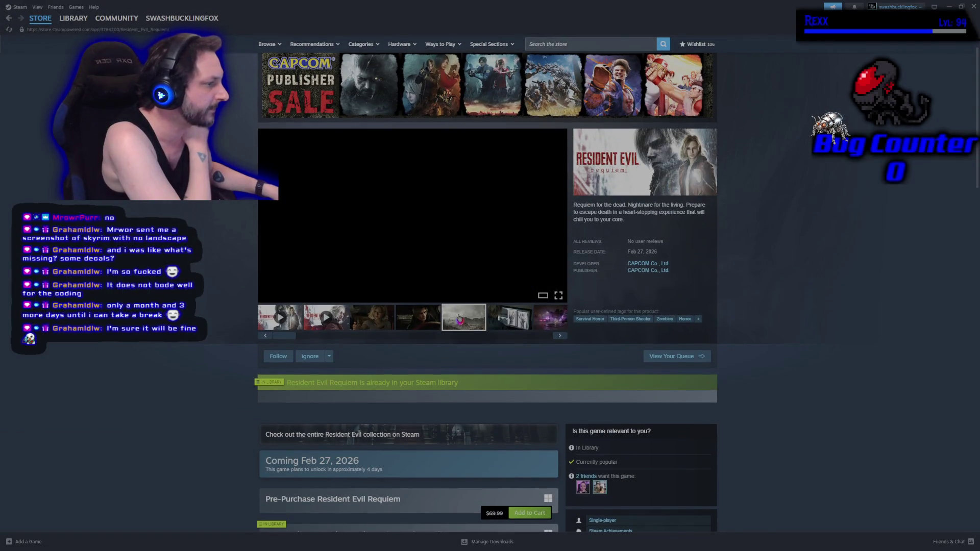
pyautogui.click(509, 317)
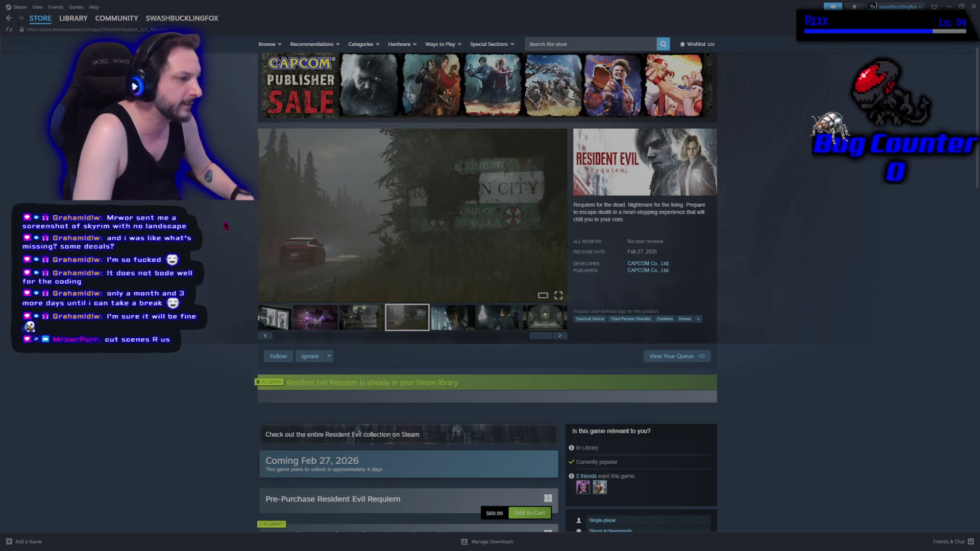
# View the woman-with-lighter and mansion hall screenshots, then close Steam
pyautogui.scroll(-8, 247, 217)
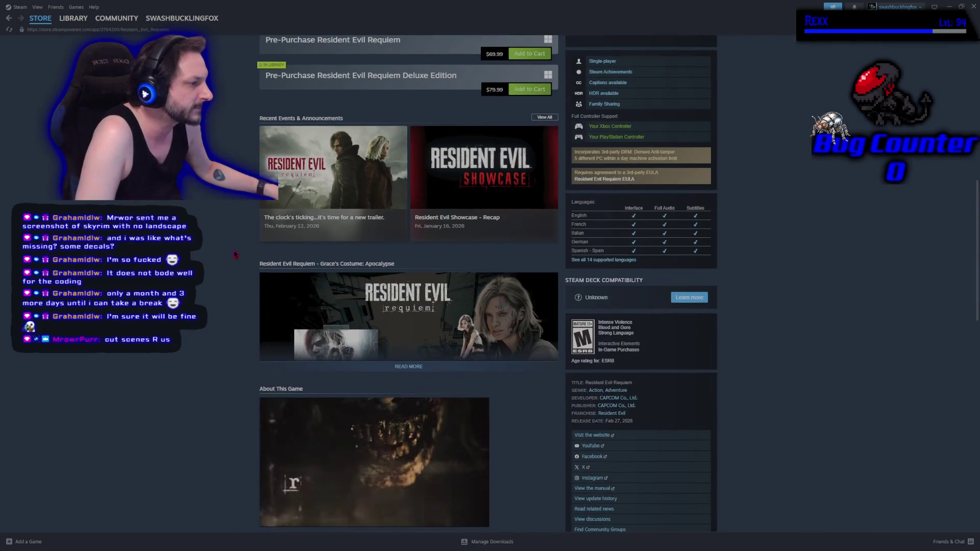
pyautogui.scroll(5, 234, 254)
pyautogui.scroll(4, 234, 254)
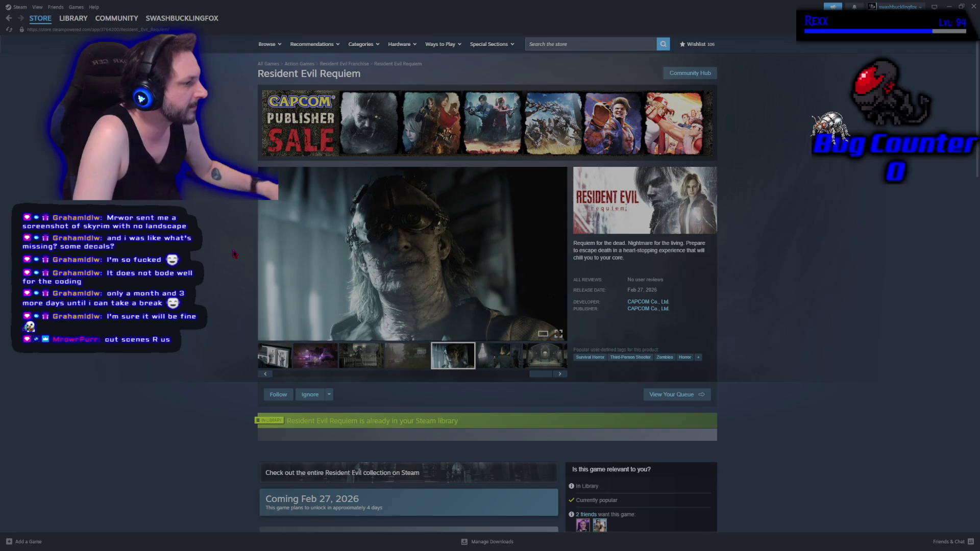
pyautogui.click(494, 356)
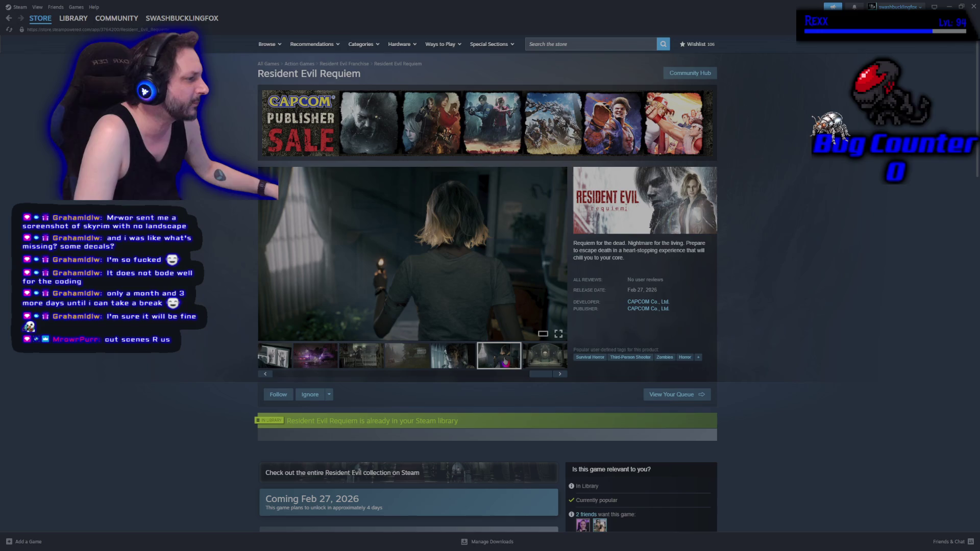
pyautogui.click(546, 361)
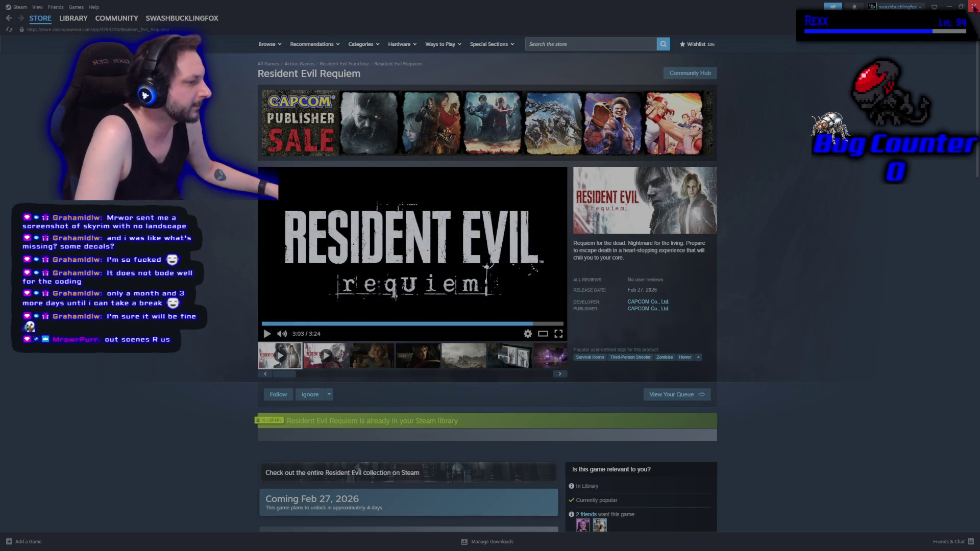
pyautogui.click(974, 8)
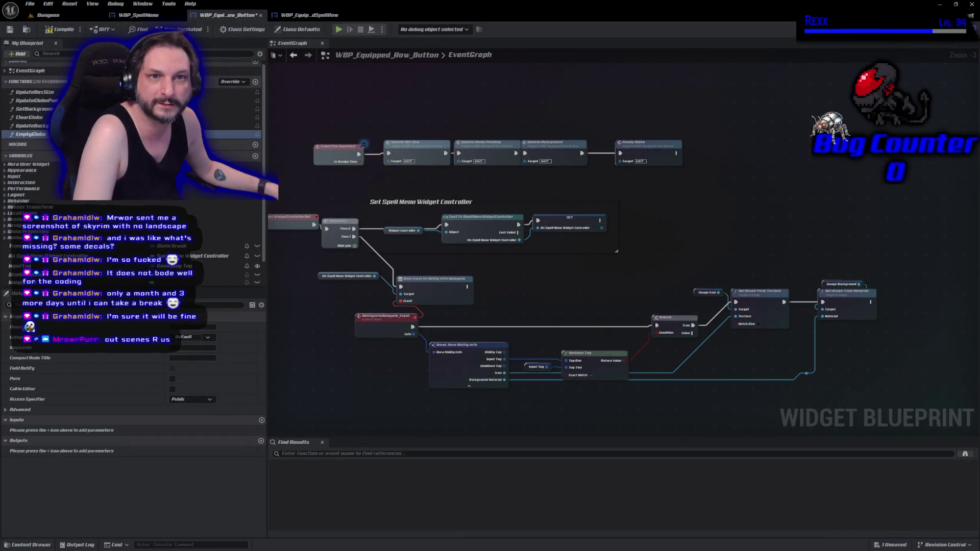
# Launch Chrome maximized, go to YouTube, and rerun the recent 'resident evil requiem' search
pyautogui.press('super')
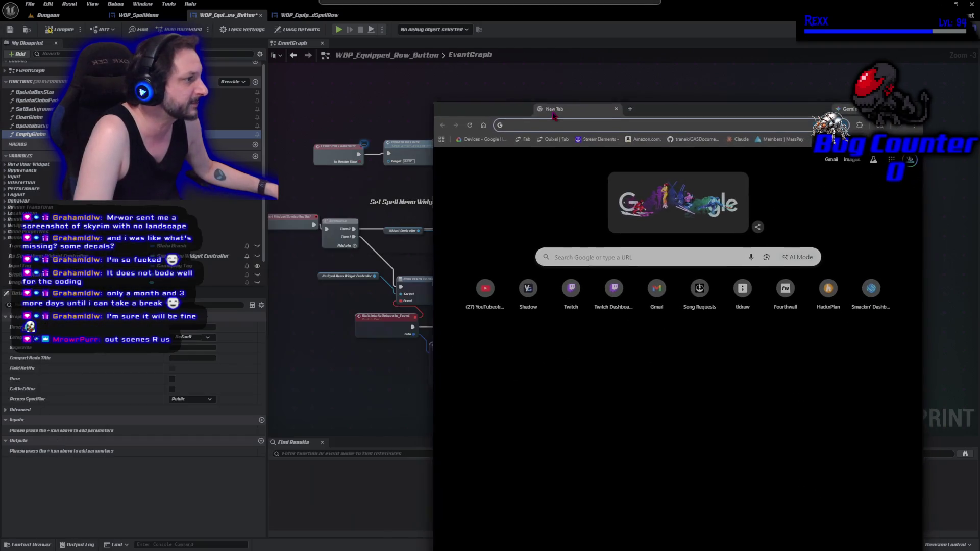
pyautogui.doubleClick(569, 110)
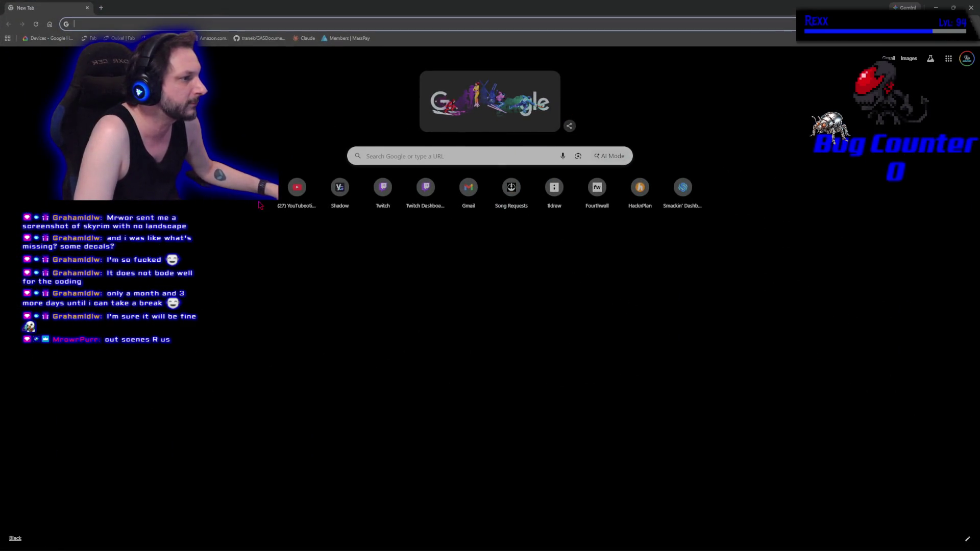
pyautogui.click(296, 187)
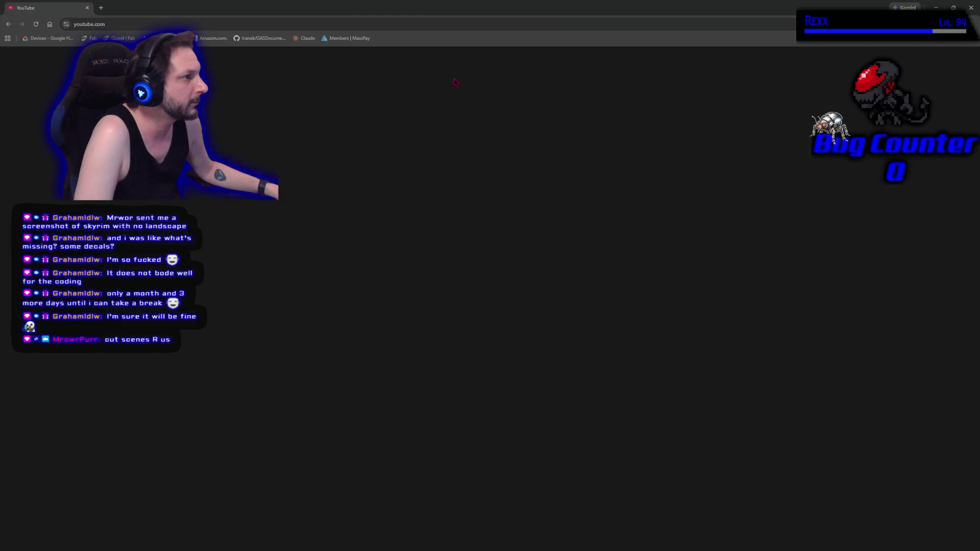
pyautogui.click(454, 58)
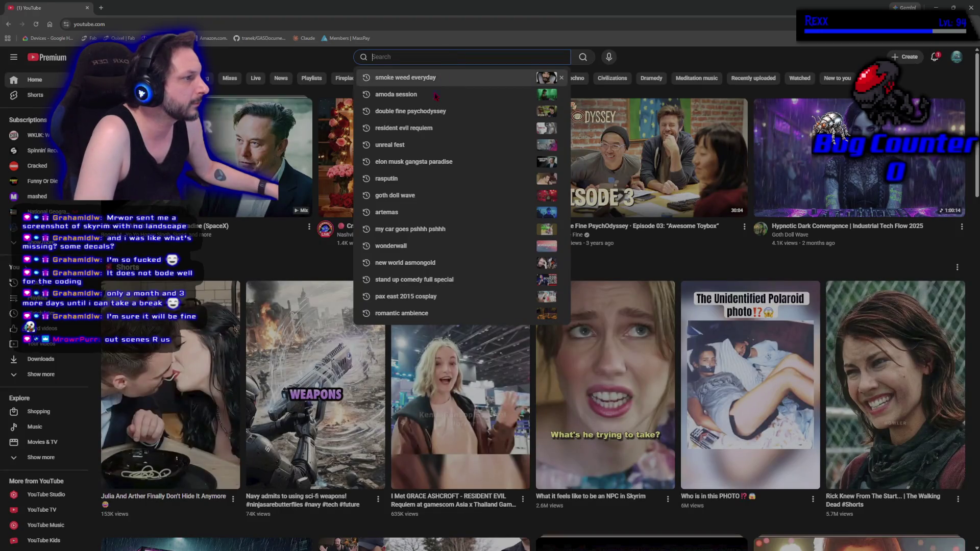
pyautogui.click(422, 131)
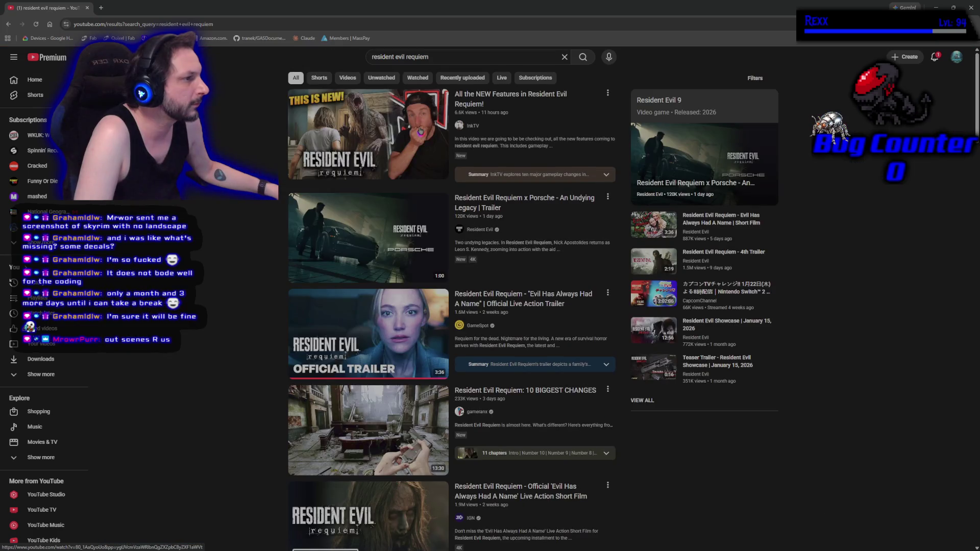
# Play the 'Evil Has Always Had A Name' live action trailer full screen and show its quality options
pyautogui.click(308, 338)
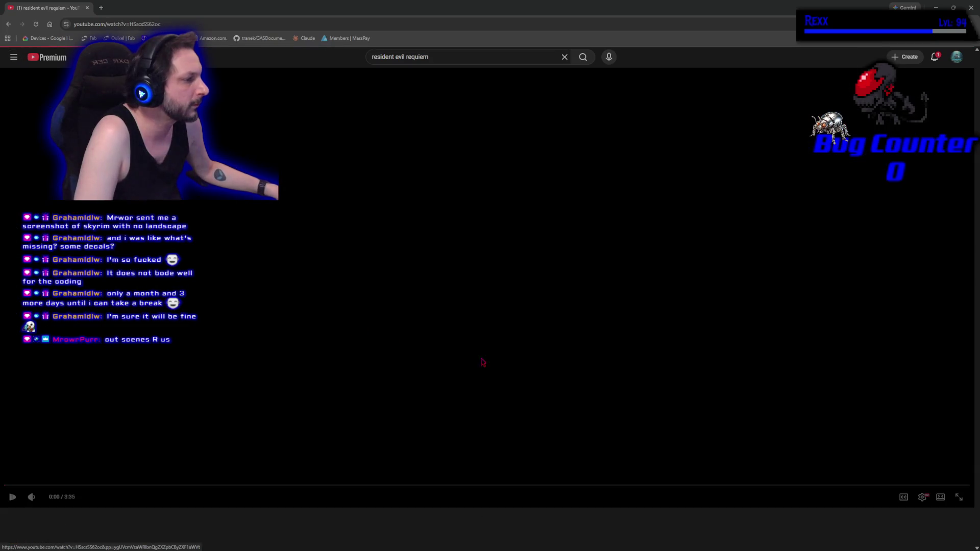
pyautogui.click(959, 498)
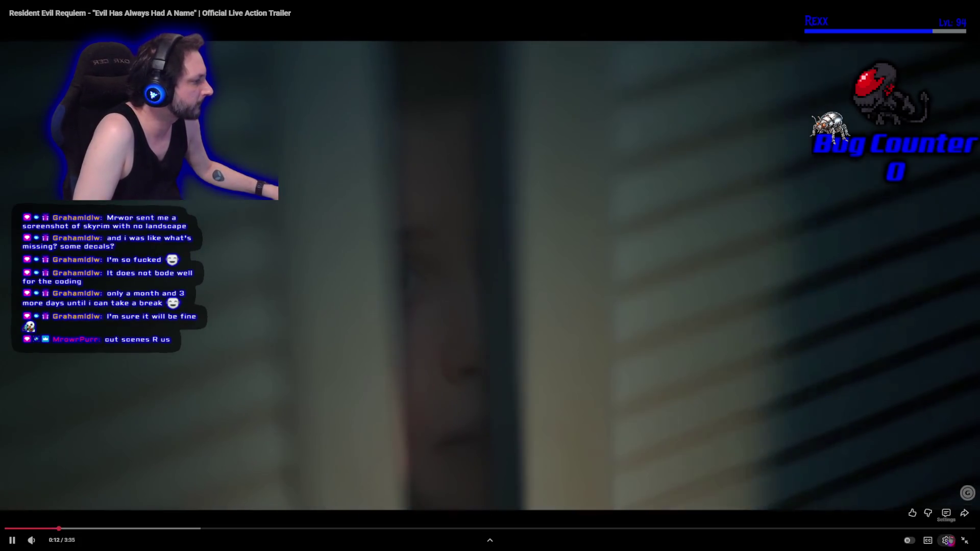
pyautogui.click(947, 540)
pyautogui.click(946, 517)
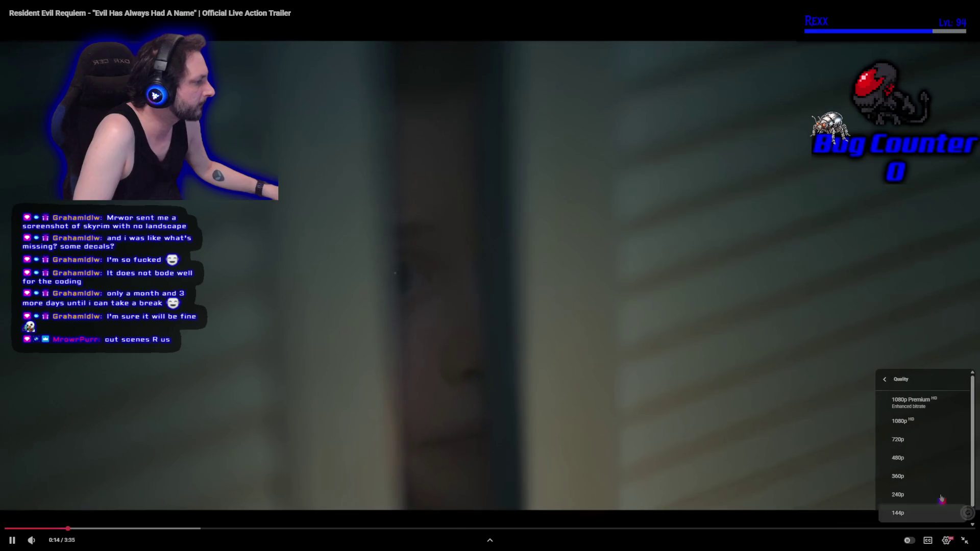
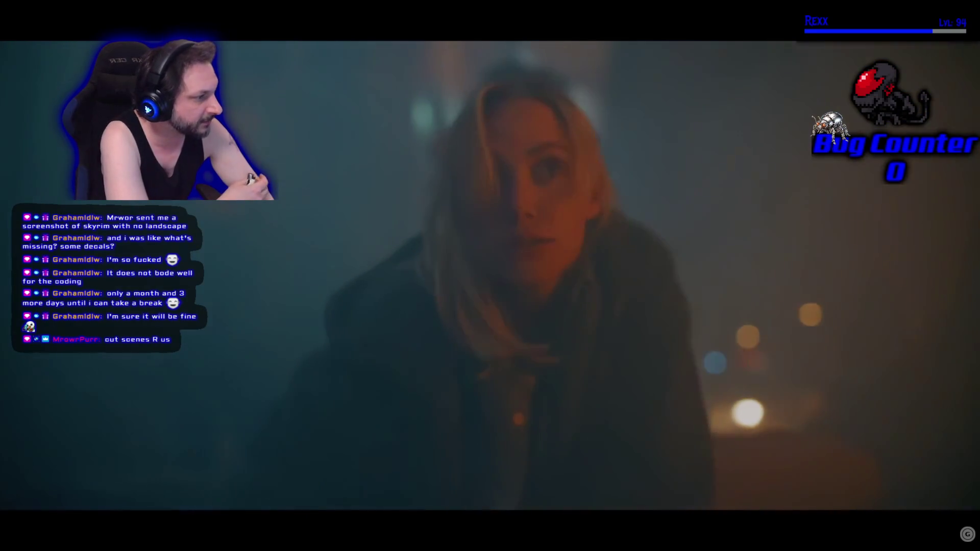
# Exit fullscreen, pause the Resident Evil Requiem trailer, and close the YouTube browser
pyautogui.moveTo(861, 545)
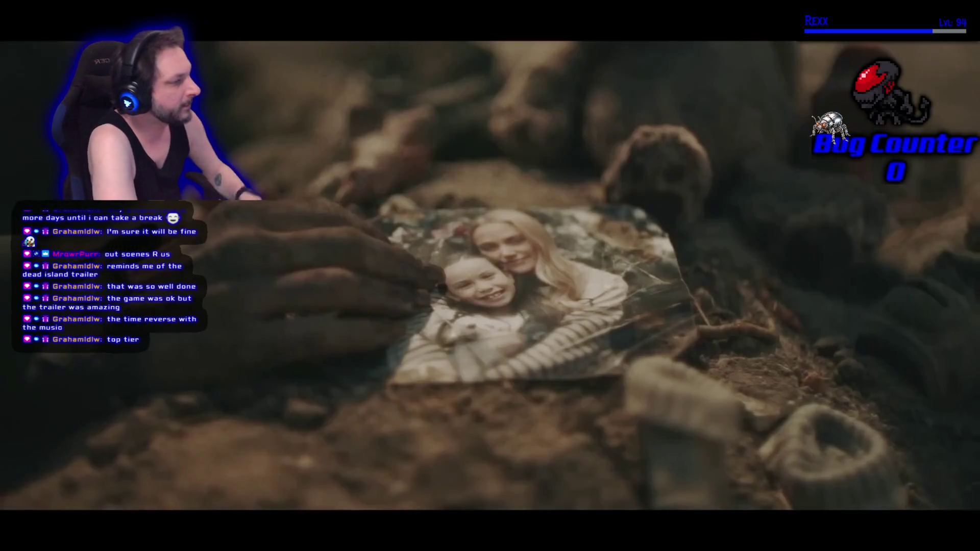
pyautogui.moveTo(456, 335)
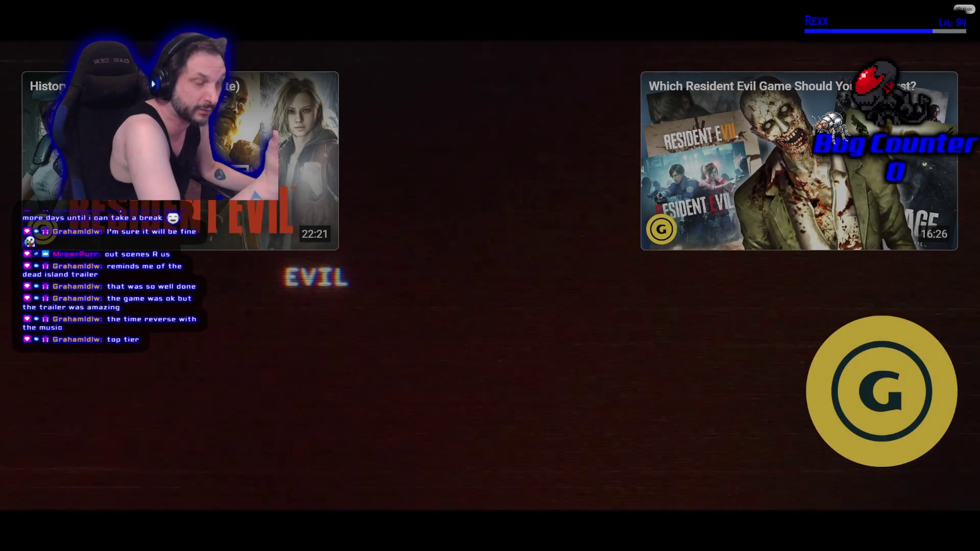
pyautogui.press('Escape')
pyautogui.click(376, 339)
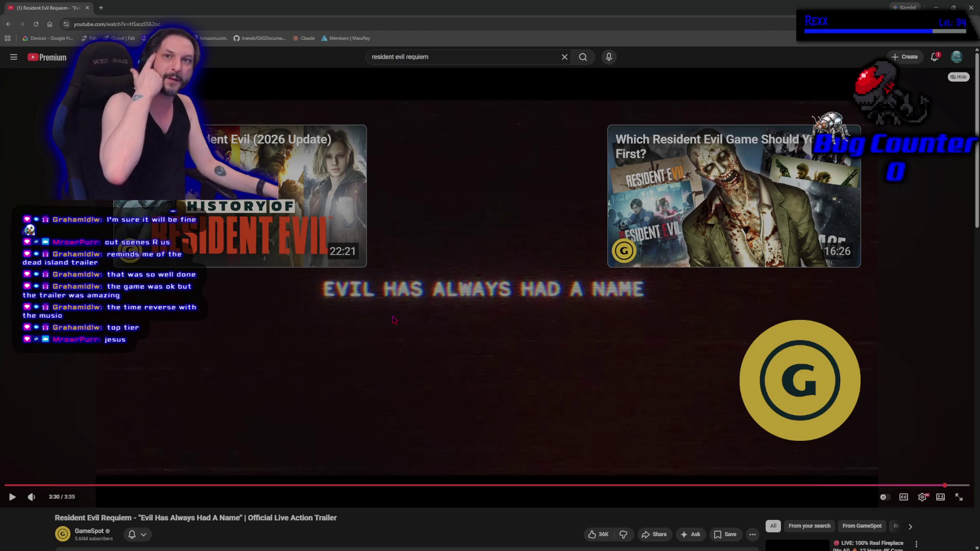
pyautogui.click(88, 8)
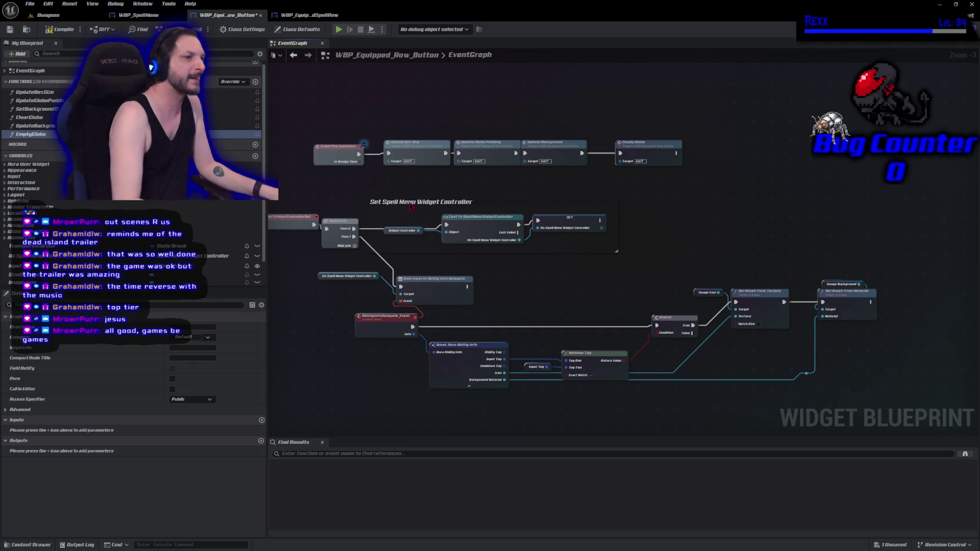
# Delete the Empty Globe node so the construct chain ends at Update Background
pyautogui.click(638, 158)
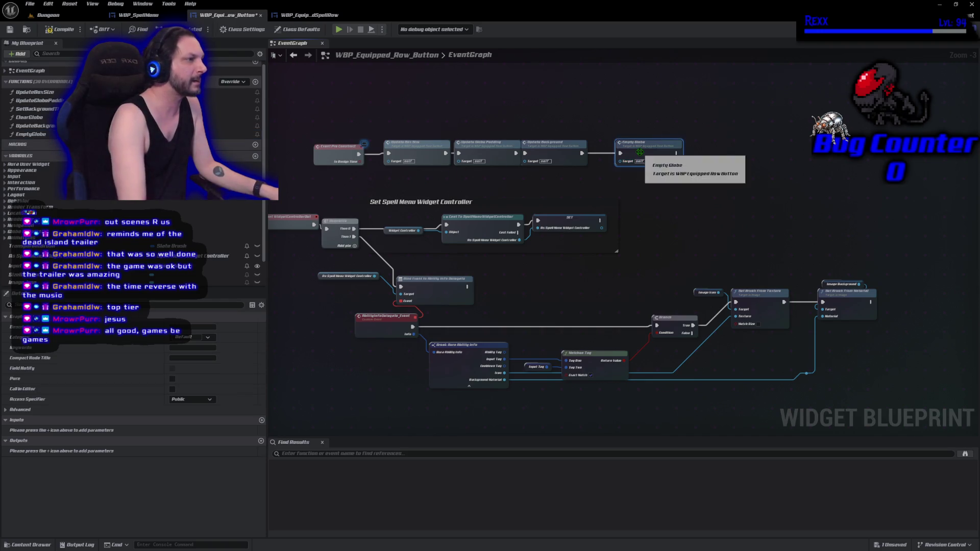
pyautogui.press('Delete')
pyautogui.doubleClick(29, 117)
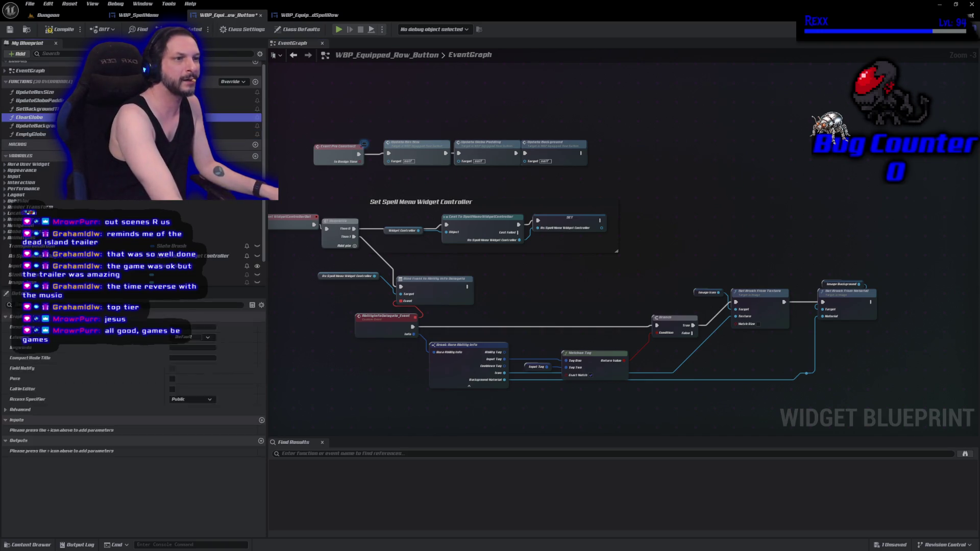
# Pan the ClearGlobe graph and save the WBP_Equipped_Row_Button blueprint
pyautogui.moveTo(527, 271); pyautogui.dragTo(482, 262)
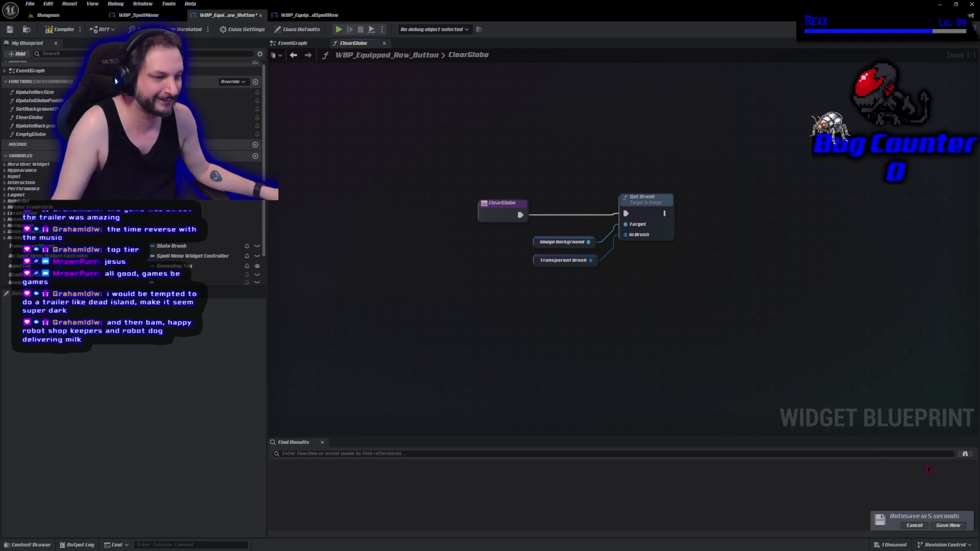
pyautogui.click(943, 526)
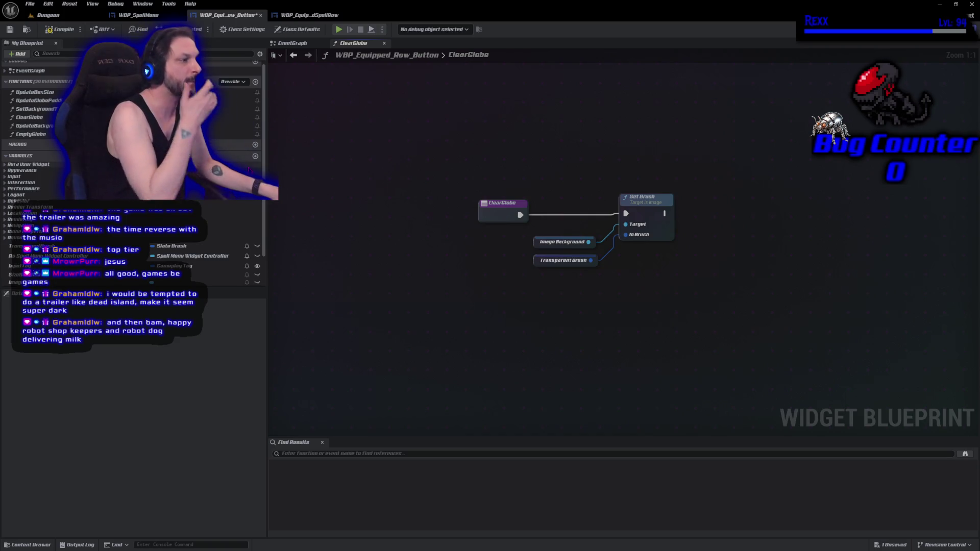
pyautogui.scroll(-3, 143, 84)
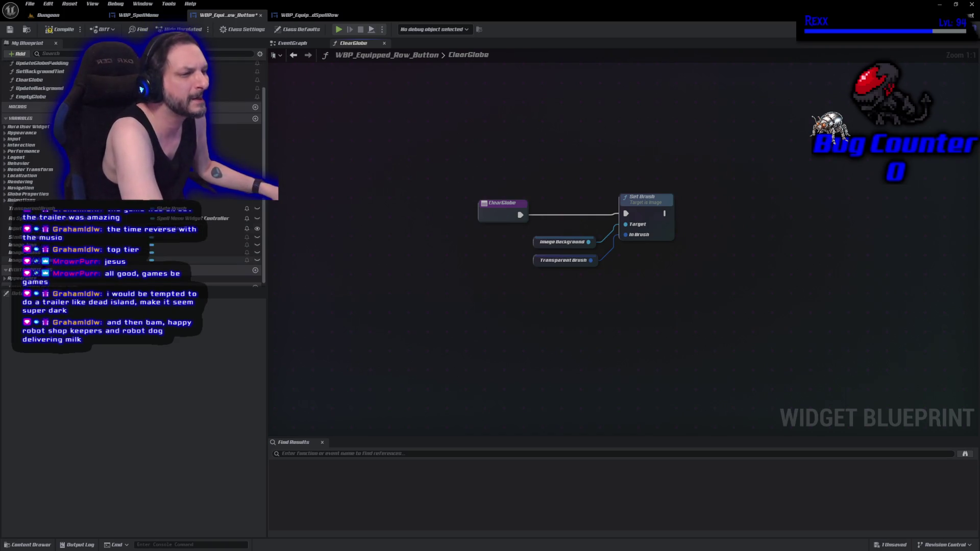
# Add an Image Icon getter and wire it as a second Set Brush target in ClearGlobe
pyautogui.moveTo(122, 245)
pyautogui.mouseDown()
pyautogui.moveTo(376, 277)
pyautogui.moveTo(552, 226)
pyautogui.moveTo(632, 235)
pyautogui.mouseUp()
pyautogui.click(573, 240)
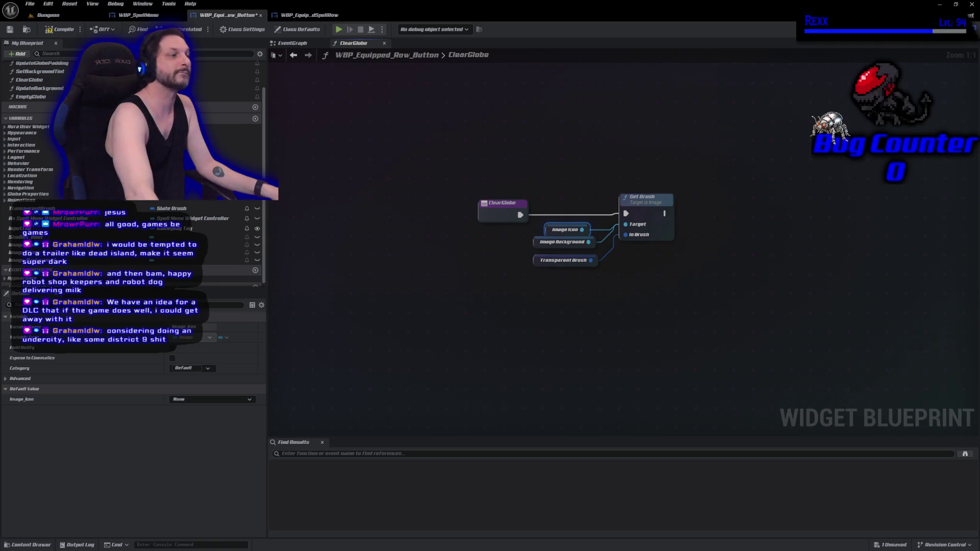
# Add a Clear Globe call at the end of the EventGraph construct chain, then compile and save
pyautogui.click(305, 44)
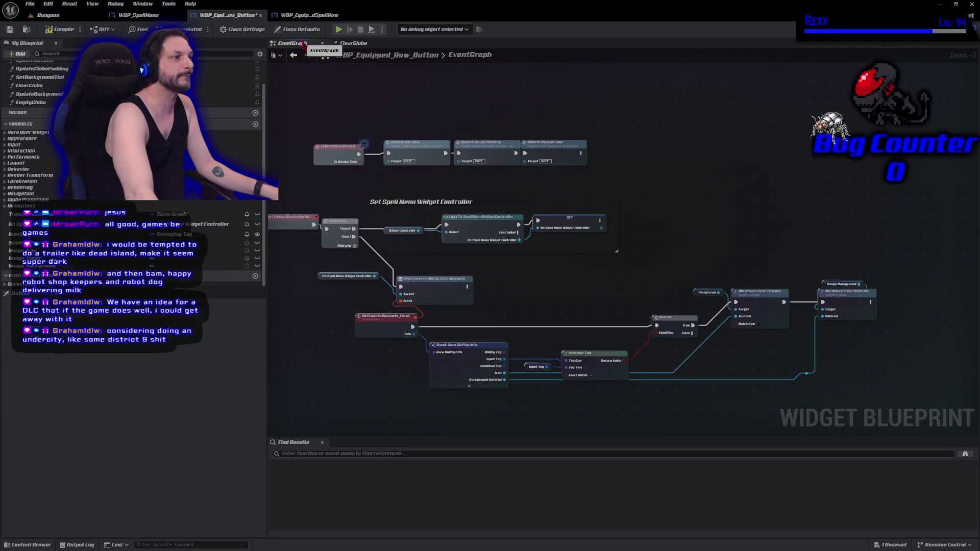
pyautogui.moveTo(29, 85)
pyautogui.mouseDown()
pyautogui.moveTo(505, 188)
pyautogui.moveTo(582, 162)
pyautogui.mouseUp()
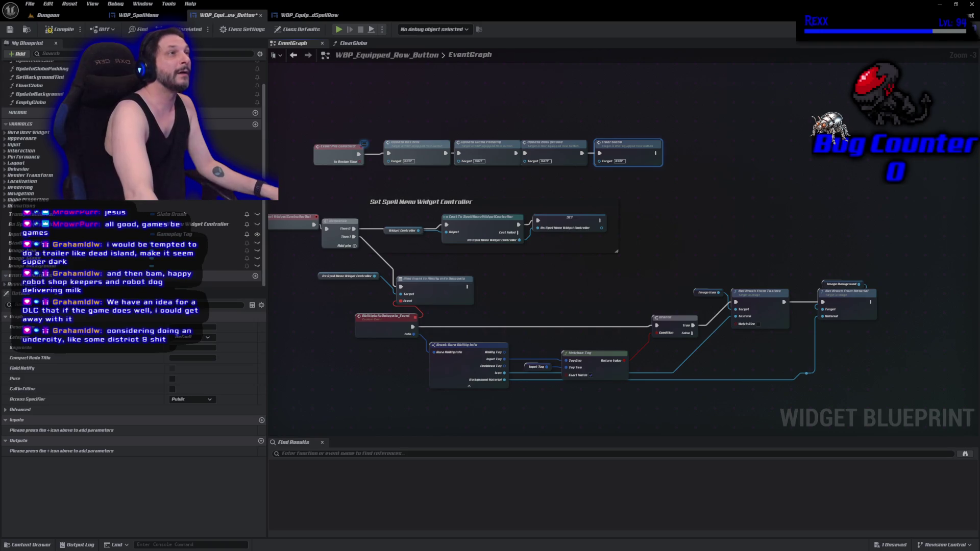
pyautogui.click(76, 30)
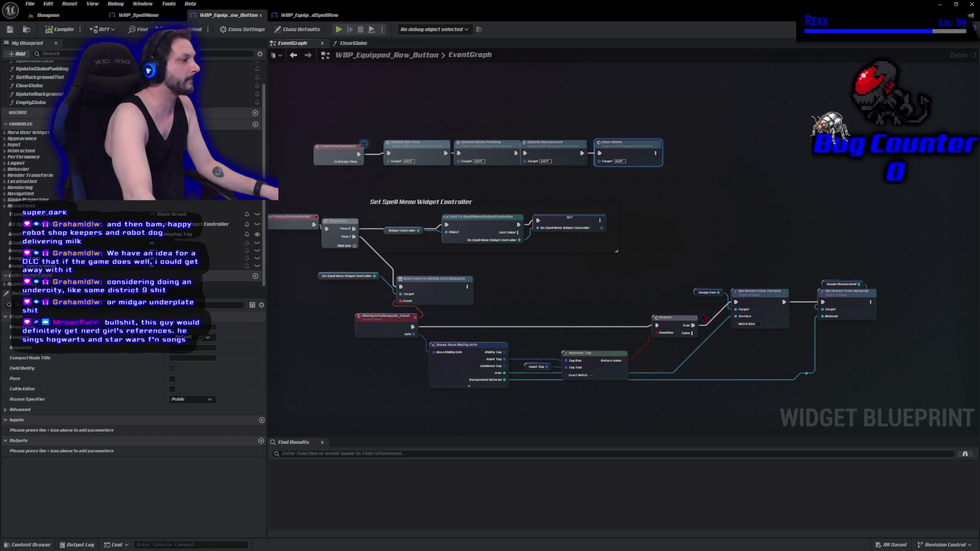
# Add a 'set brush' node for Image Icon near the existing brush setters
pyautogui.moveTo(767, 287)
pyautogui.mouseDown()
pyautogui.moveTo(561, 188)
pyautogui.moveTo(592, 214)
pyautogui.moveTo(602, 183)
pyautogui.mouseUp()
pyautogui.scroll(1, 560, 187)
pyautogui.scroll(2, 608, 182)
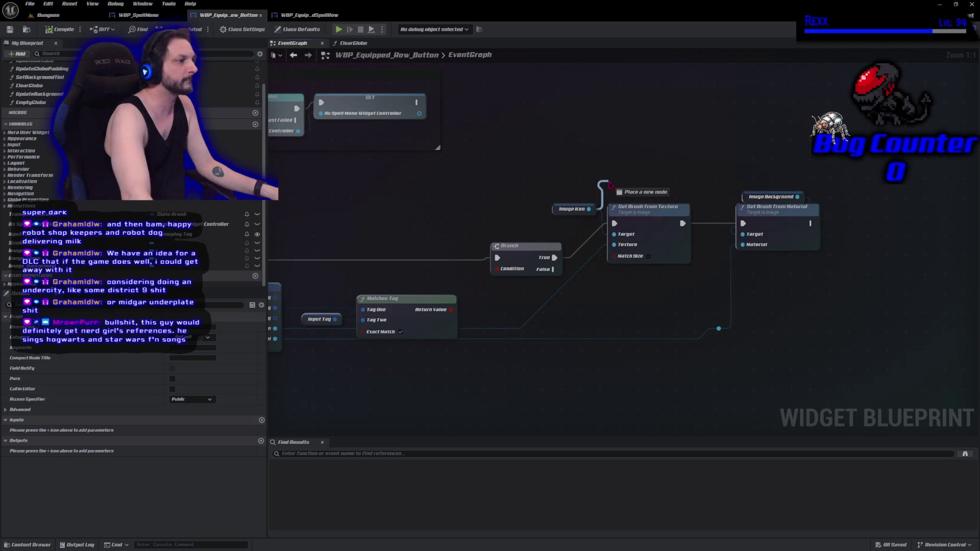
pyautogui.write('set brush')
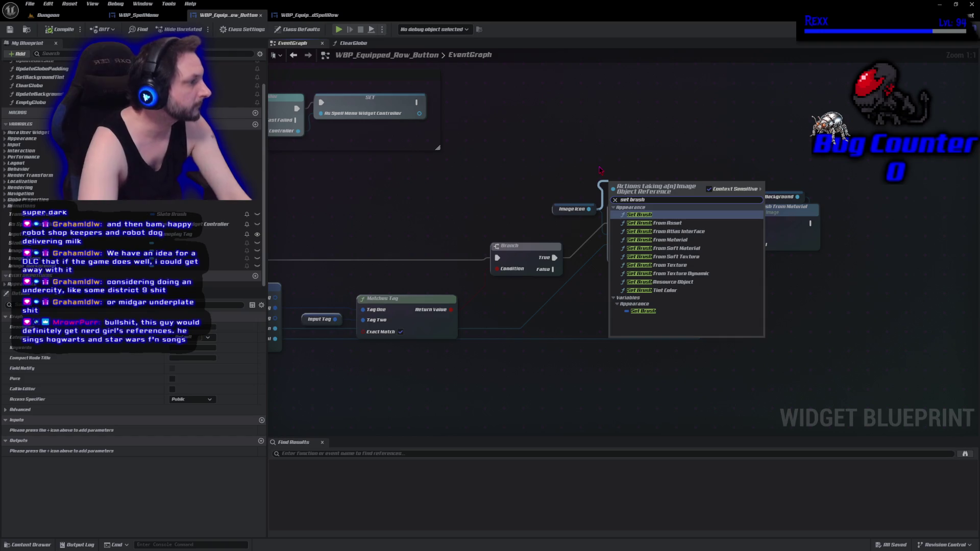
pyautogui.click(657, 265)
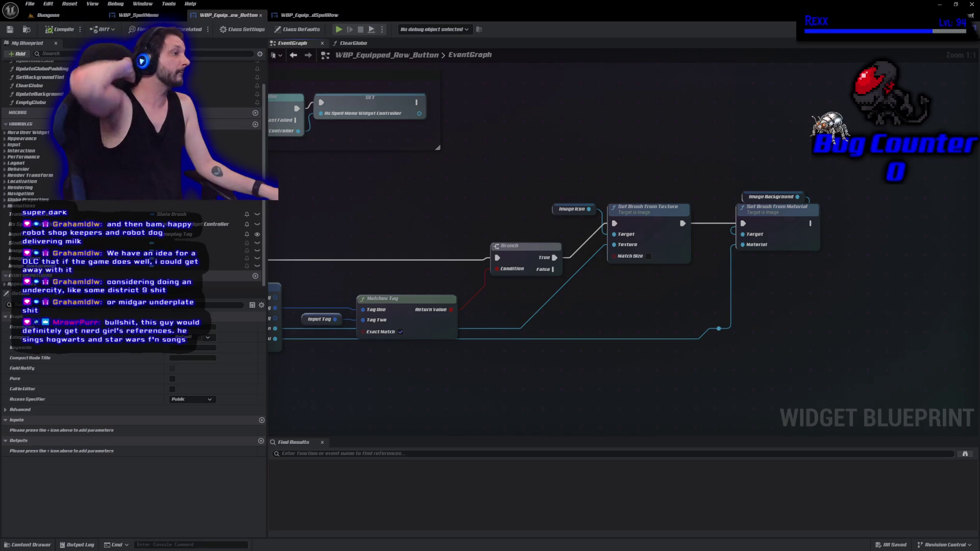
# Delete the texture and material brush setters and create a Set Brush wired to Image Icon
pyautogui.moveTo(812, 303); pyautogui.dragTo(598, 201)
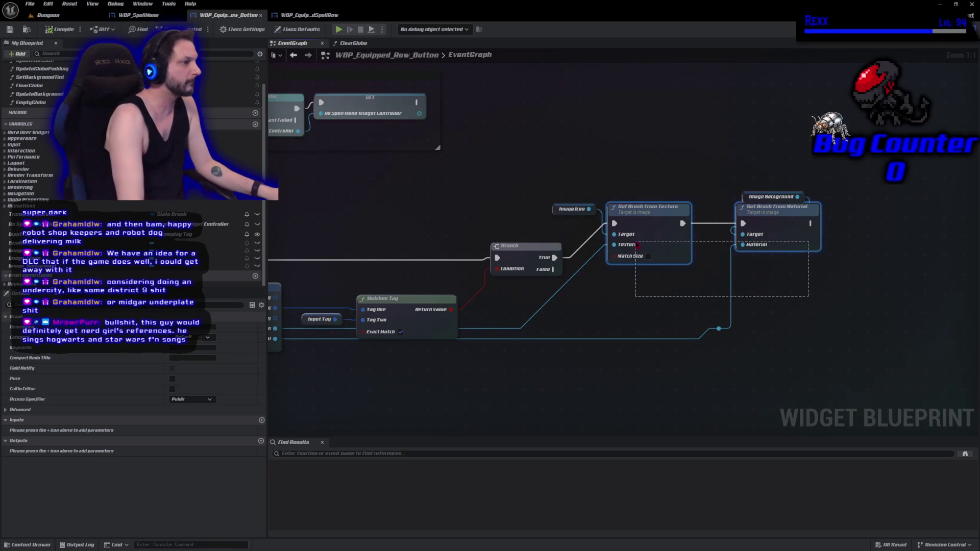
pyautogui.press('Delete')
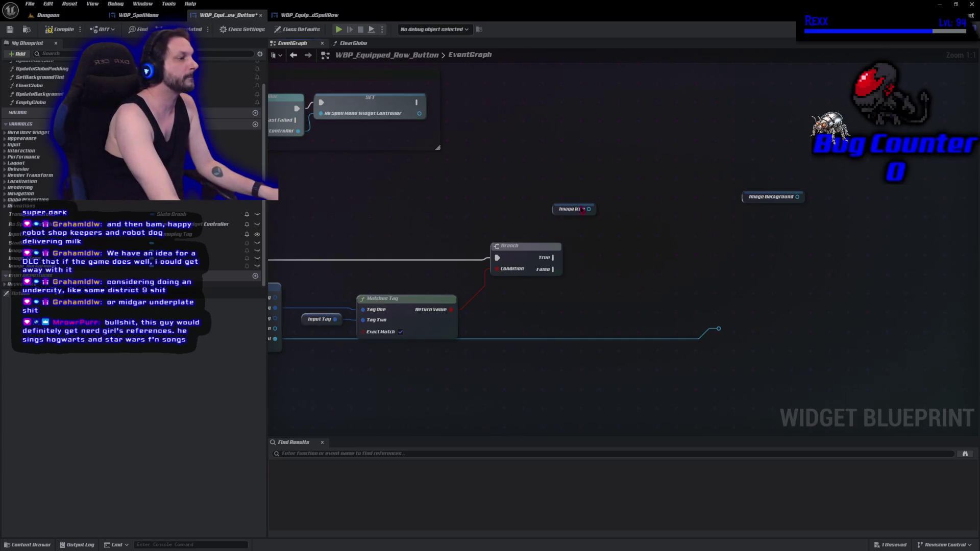
pyautogui.moveTo(589, 209); pyautogui.dragTo(616, 216)
pyautogui.write('set brush')
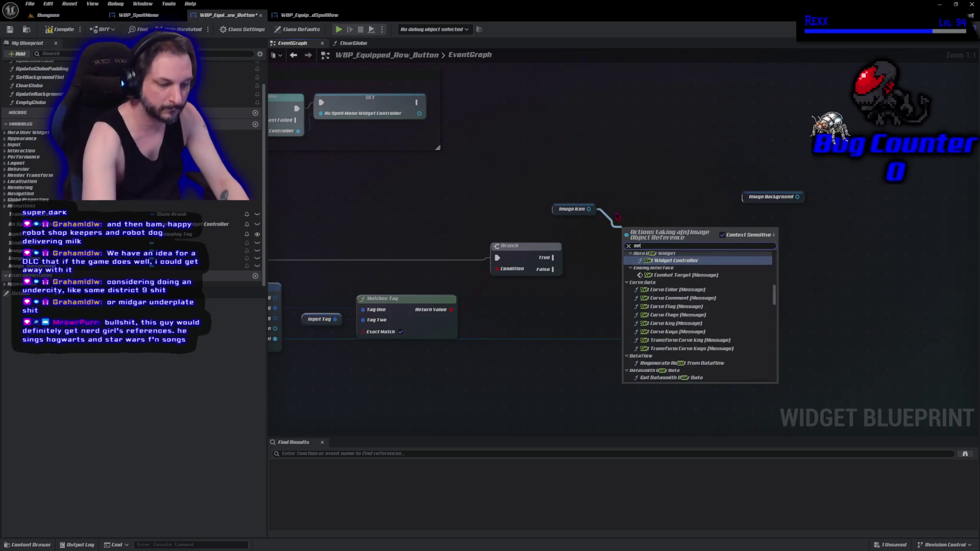
pyautogui.press('Return')
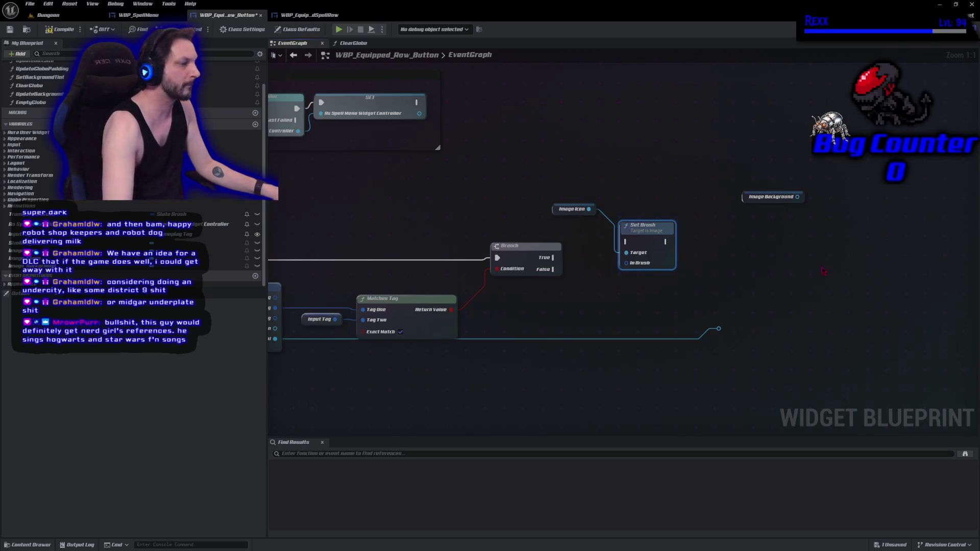
# Duplicate the Set Brush for Image Background, arrange both getters, then maximize Spotify
pyautogui.hotkey('ctrl', 'c')
pyautogui.hotkey('ctrl', 'v')
pyautogui.moveTo(798, 197); pyautogui.dragTo(842, 297)
pyautogui.moveTo(847, 264)
pyautogui.mouseDown()
pyautogui.moveTo(824, 232)
pyautogui.moveTo(745, 231)
pyautogui.moveTo(767, 221)
pyautogui.moveTo(762, 209)
pyautogui.moveTo(694, 242)
pyautogui.moveTo(767, 240)
pyautogui.mouseUp()
pyautogui.keyDown('ctrl'); pyautogui.click(761, 193); pyautogui.keyUp('ctrl')
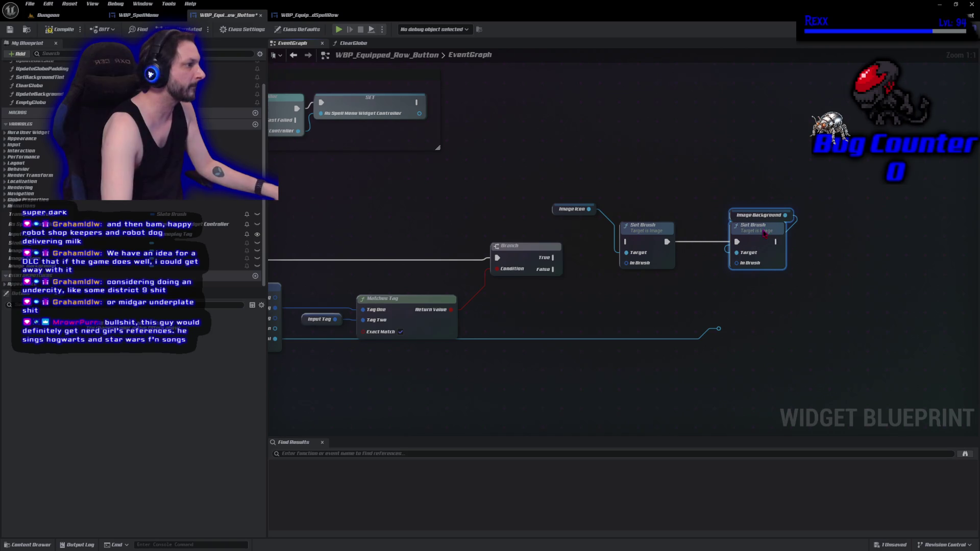
pyautogui.moveTo(568, 213); pyautogui.dragTo(627, 223)
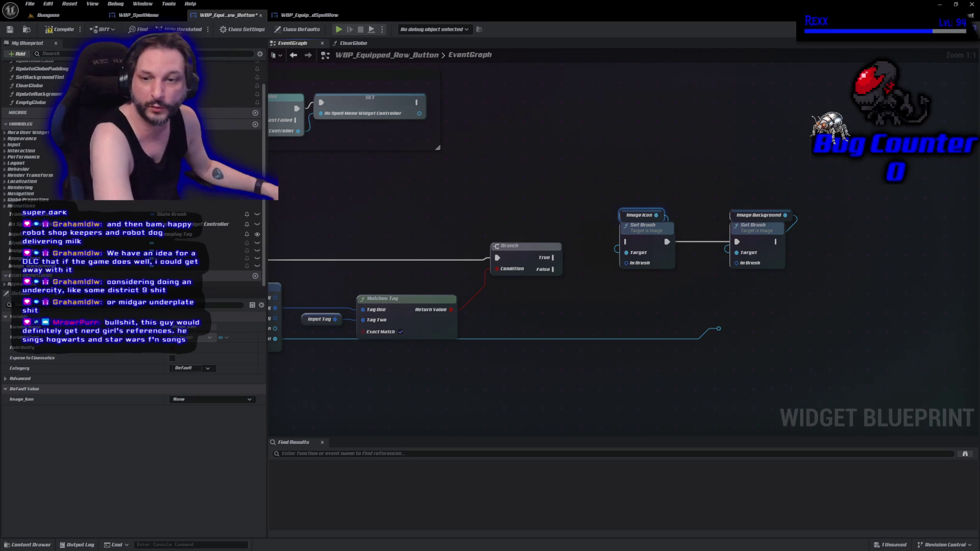
pyautogui.moveTo(0, 173)
pyautogui.mouseDown()
pyautogui.moveTo(448, 173)
pyautogui.moveTo(761, 113)
pyautogui.mouseUp()
pyautogui.click(766, 108)
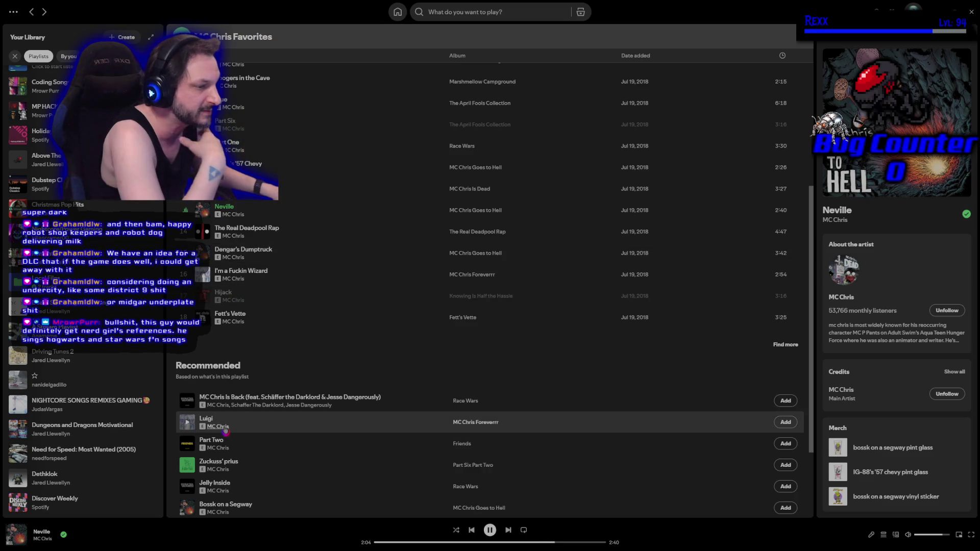
# Scroll through the MC Chris Favorites playlist and recommendations, then switch back to Unreal Engine
pyautogui.scroll(-3, 225, 432)
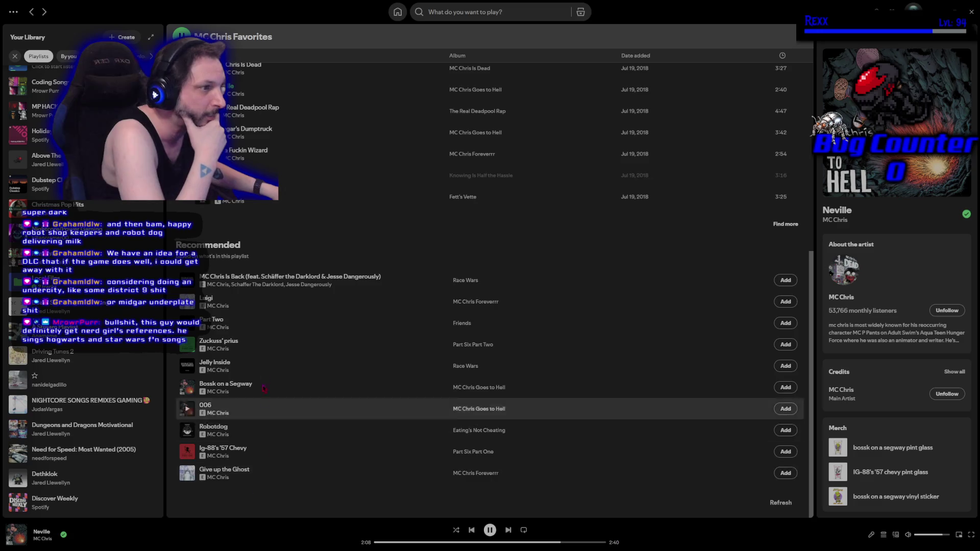
pyautogui.scroll(4, 245, 307)
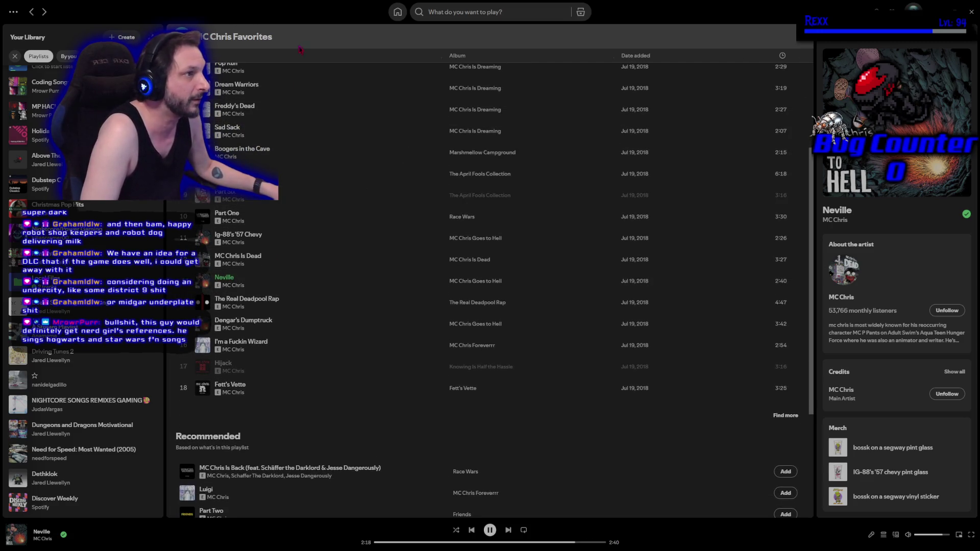
pyautogui.hotkey('alt', 'Tab')
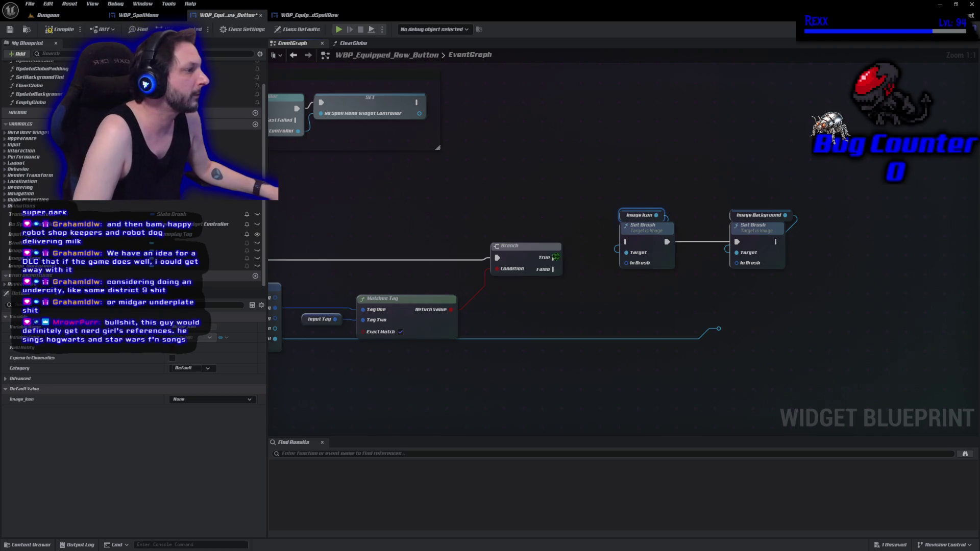
# Wire Branch True to the icon's Set Brush, fed by a Make Slate Brush using Icon
pyautogui.moveTo(555, 257); pyautogui.dragTo(627, 241)
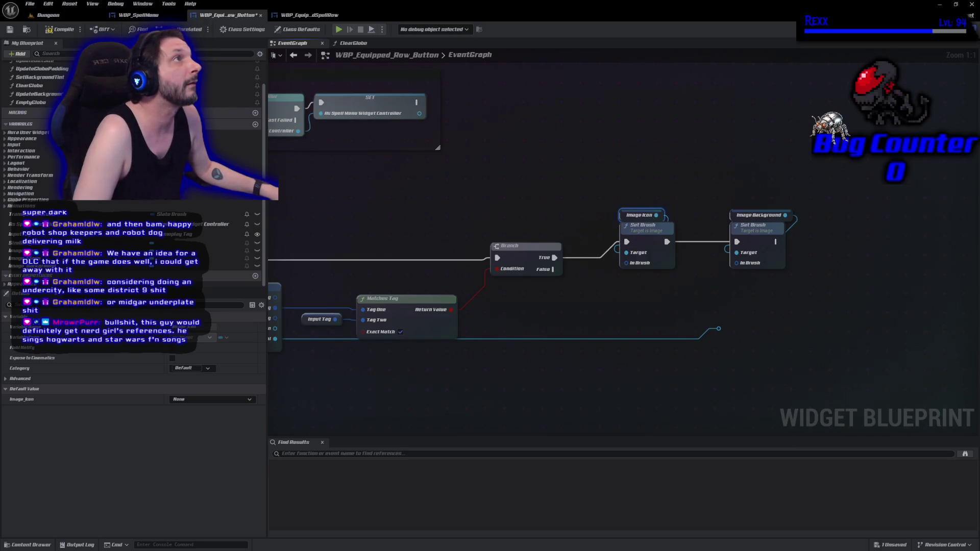
pyautogui.moveTo(626, 263)
pyautogui.mouseDown()
pyautogui.moveTo(659, 291)
pyautogui.moveTo(624, 283)
pyautogui.mouseUp()
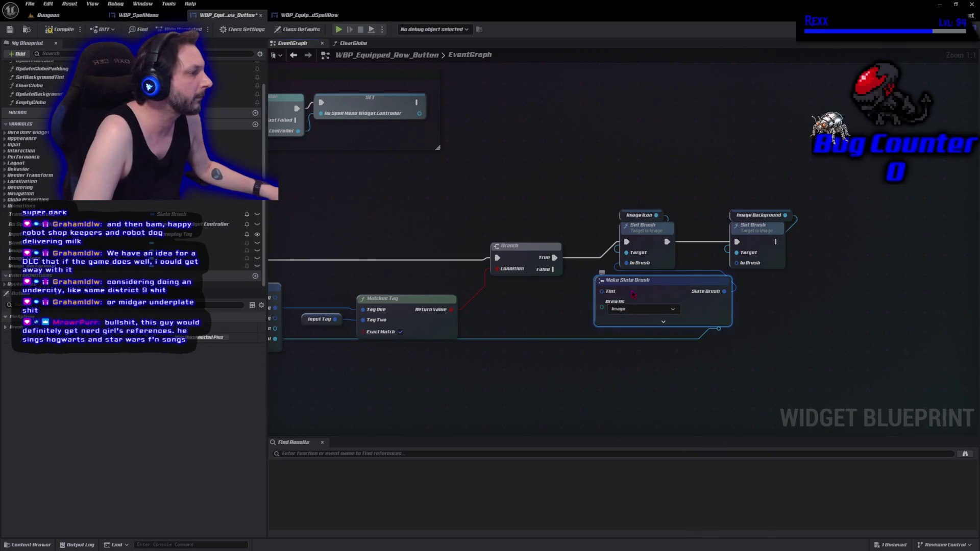
pyautogui.moveTo(638, 299); pyautogui.dragTo(570, 305)
pyautogui.click(595, 328)
pyautogui.moveTo(578, 406); pyautogui.dragTo(731, 330)
pyautogui.moveTo(428, 251)
pyautogui.mouseDown()
pyautogui.moveTo(567, 355)
pyautogui.moveTo(684, 327)
pyautogui.moveTo(687, 315)
pyautogui.mouseUp()
pyautogui.click(747, 332)
# Duplicate the Make Slate Brush for the Image Background Set Brush, wire its image, and compile
pyautogui.moveTo(763, 311); pyautogui.dragTo(662, 312)
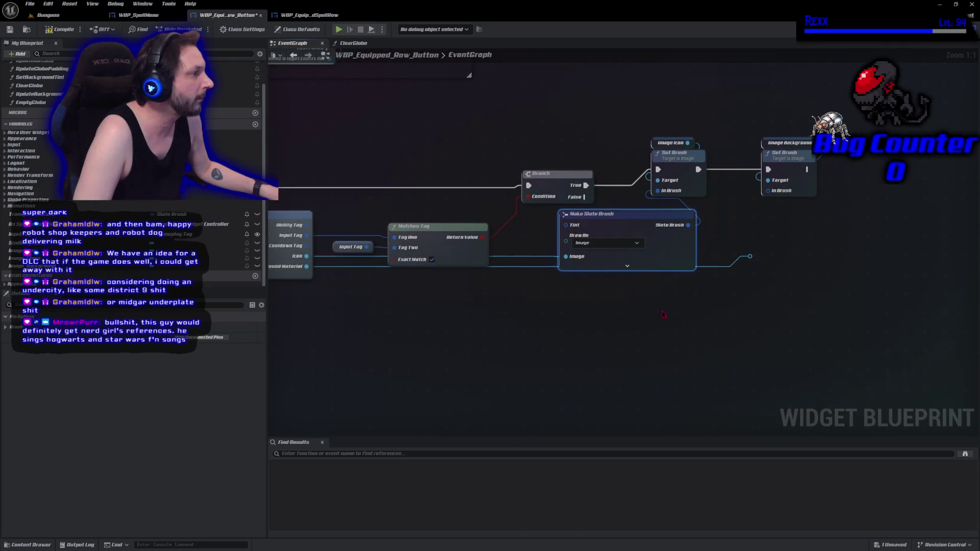
pyautogui.click(775, 192)
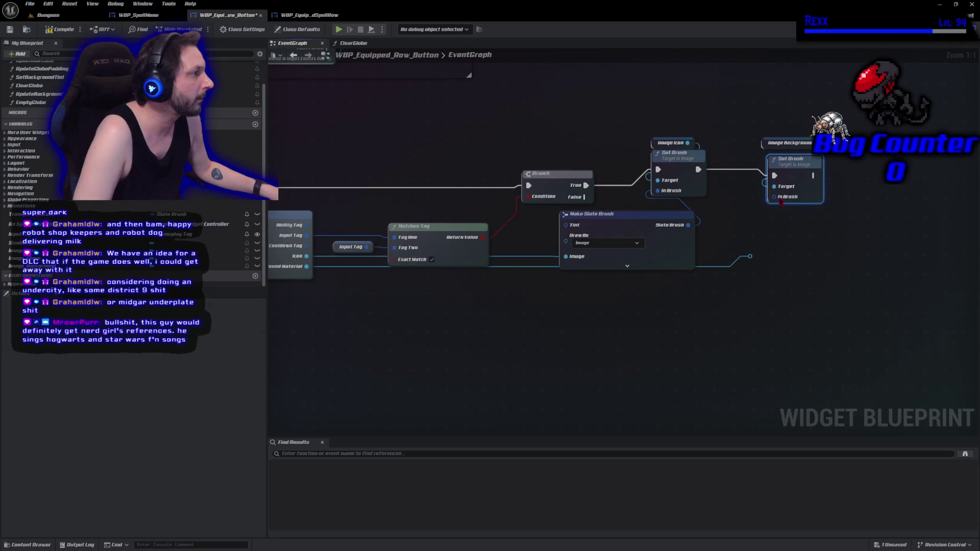
pyautogui.click(664, 253)
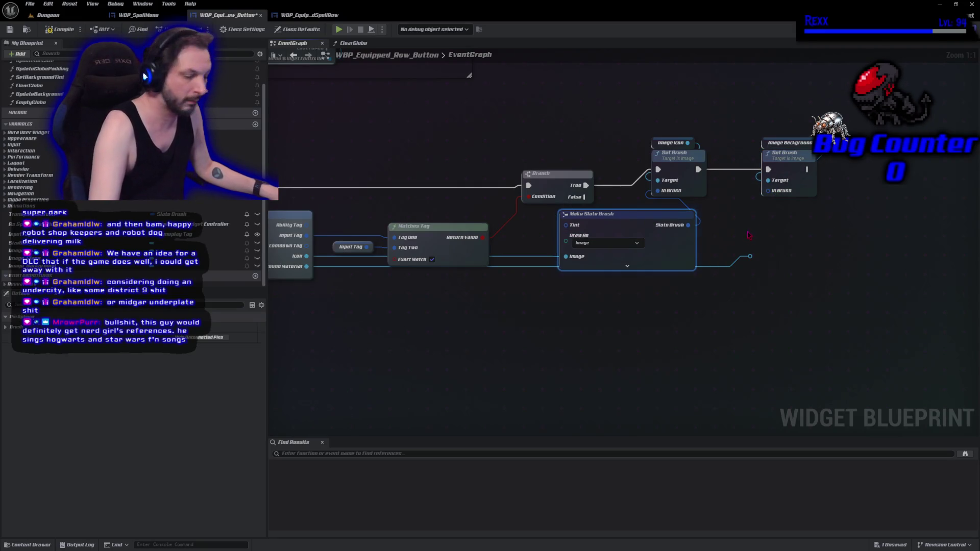
pyautogui.hotkey('ctrl', 'c')
pyautogui.hotkey('ctrl', 'v')
pyautogui.moveTo(768, 190)
pyautogui.mouseDown()
pyautogui.moveTo(817, 204)
pyautogui.moveTo(858, 247)
pyautogui.moveTo(872, 237)
pyautogui.mouseUp()
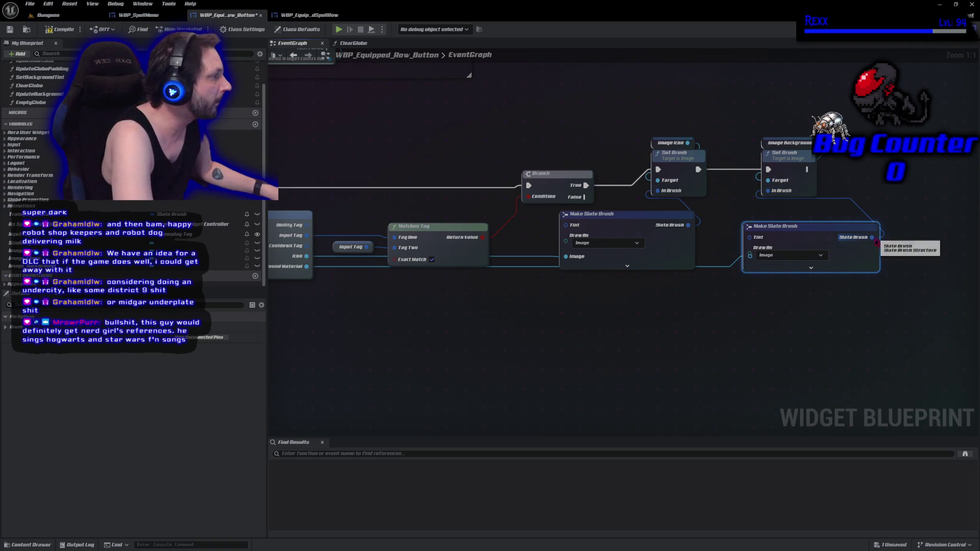
pyautogui.click(811, 268)
pyautogui.moveTo(756, 240)
pyautogui.mouseDown()
pyautogui.moveTo(775, 240)
pyautogui.moveTo(750, 257)
pyautogui.moveTo(758, 357)
pyautogui.moveTo(767, 338)
pyautogui.mouseUp()
pyautogui.click(817, 358)
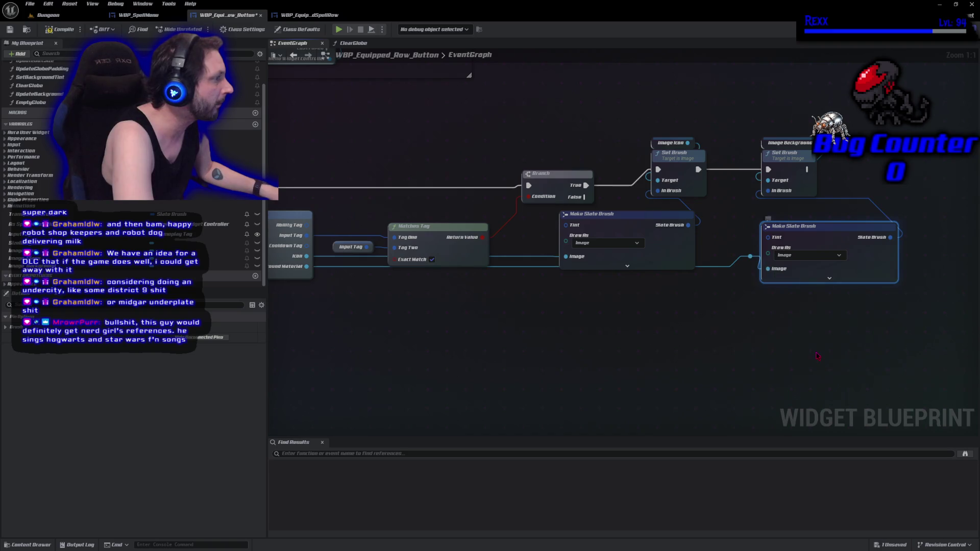
pyautogui.click(49, 30)
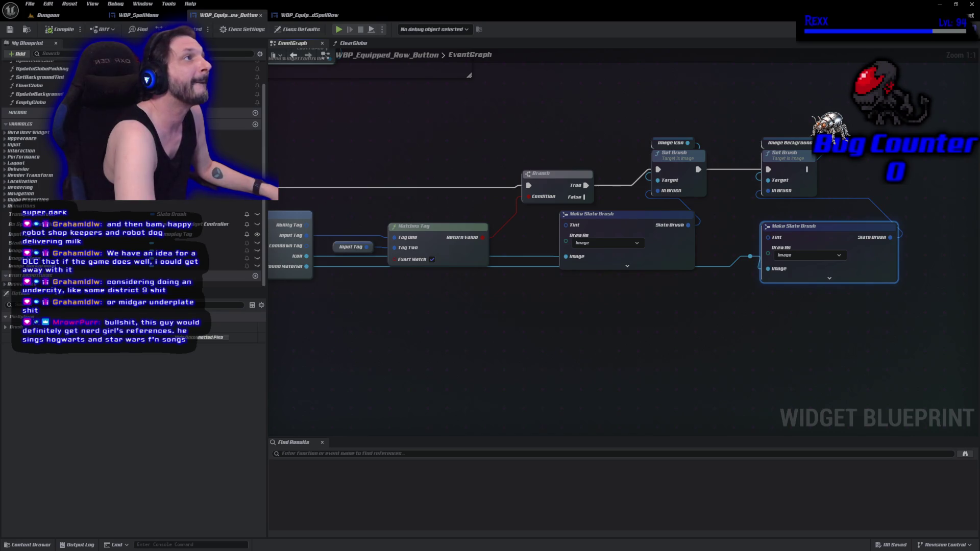
# Switch to the Dungeon level and start, stop, then restart a Play In Editor session
pyautogui.click(49, 15)
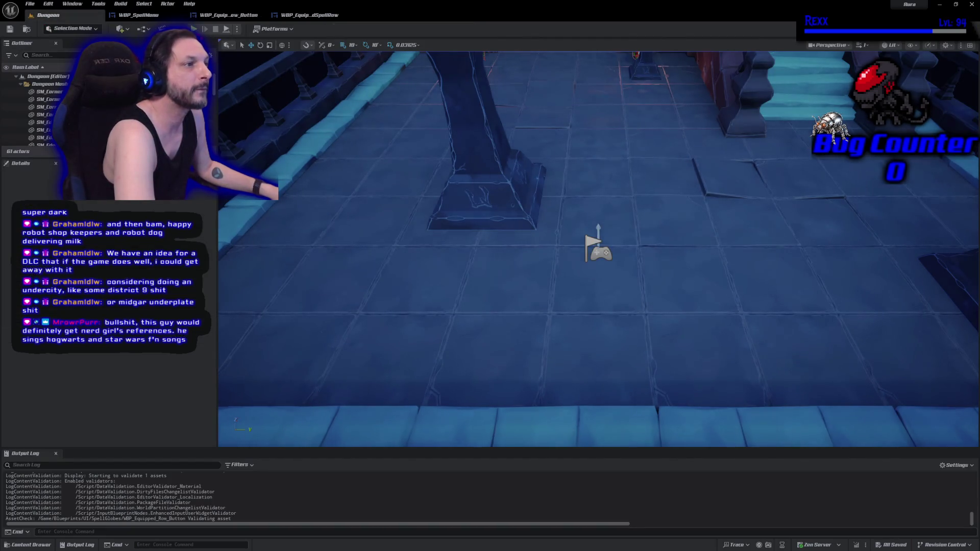
pyautogui.hotkey('alt', 'p')
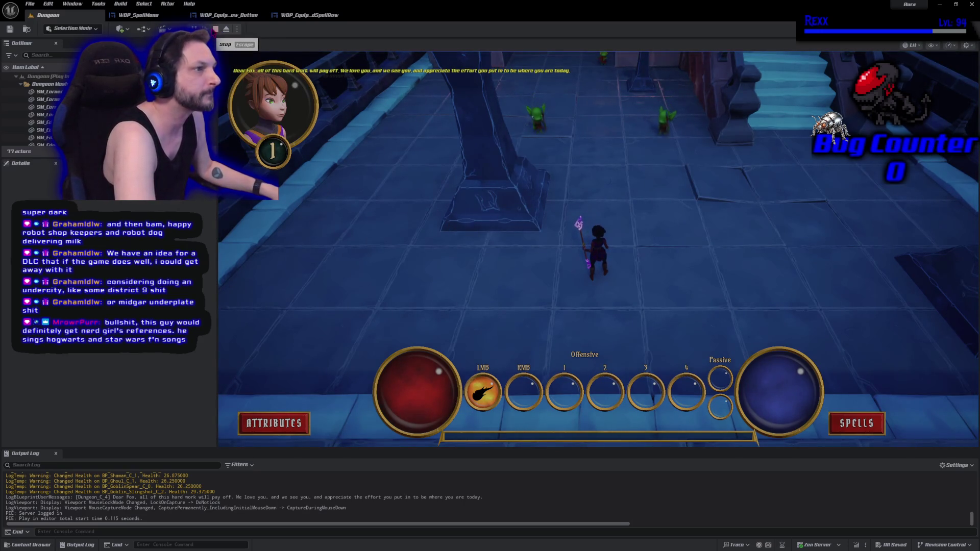
pyautogui.click(215, 29)
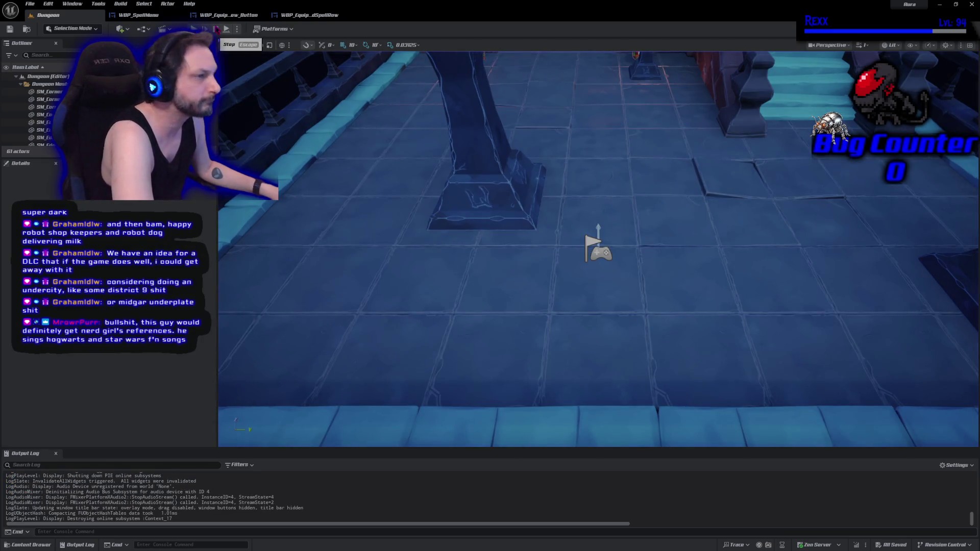
pyautogui.hotkey('alt', 'p')
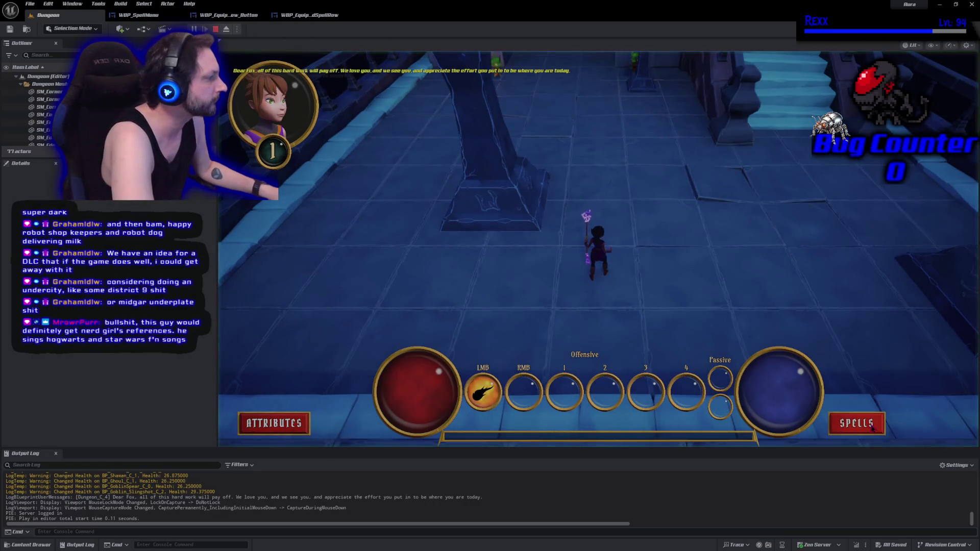
pyautogui.click(871, 427)
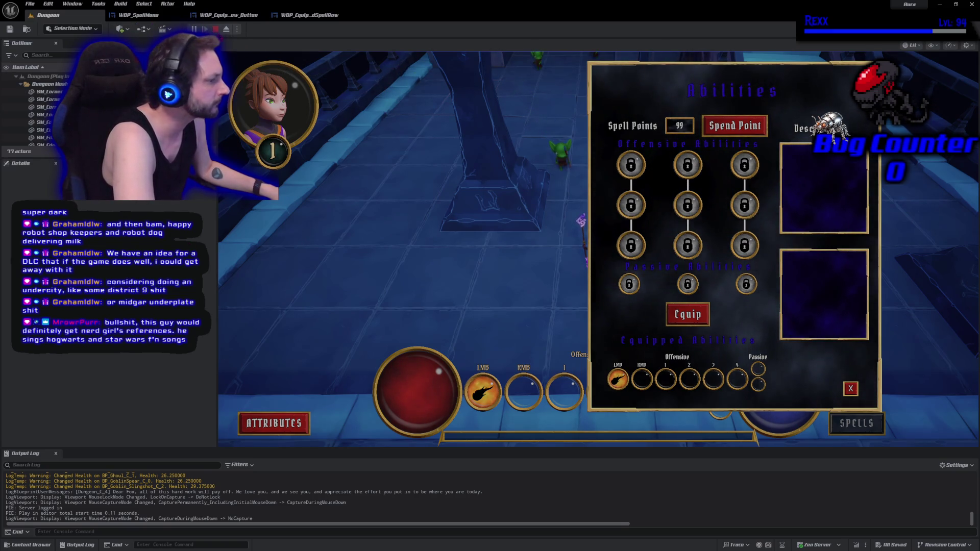
# Stop Play In Editor, check the missing player controller error, and close the Message Log
pyautogui.click(215, 29)
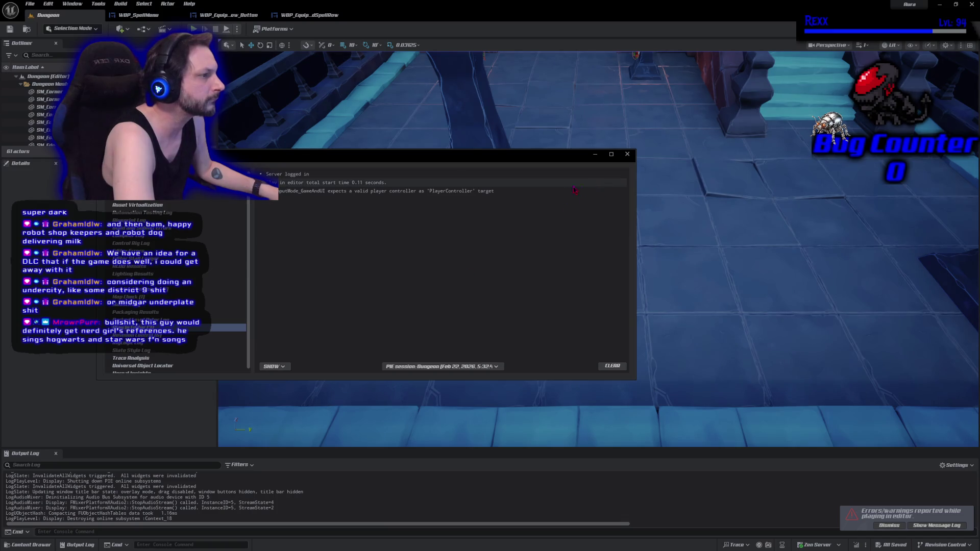
pyautogui.click(511, 192)
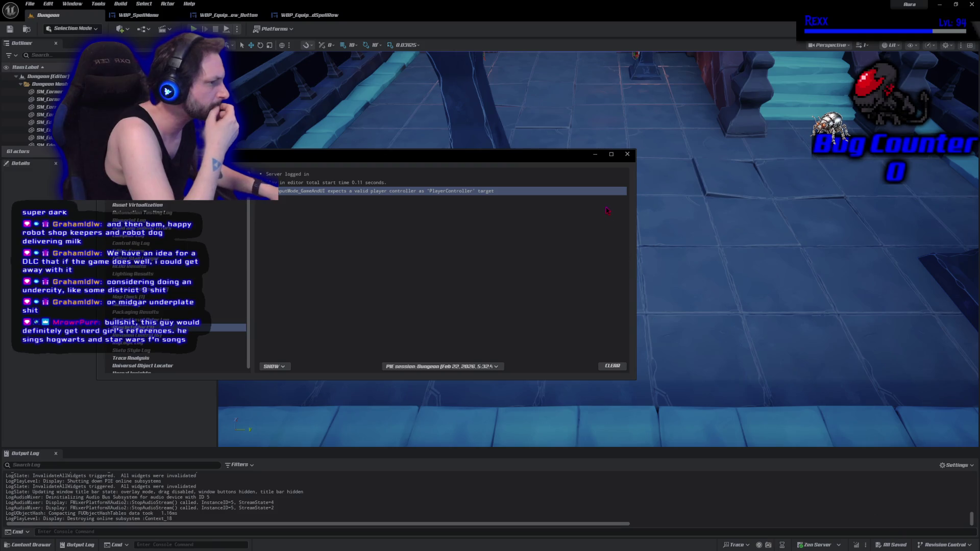
pyautogui.click(628, 154)
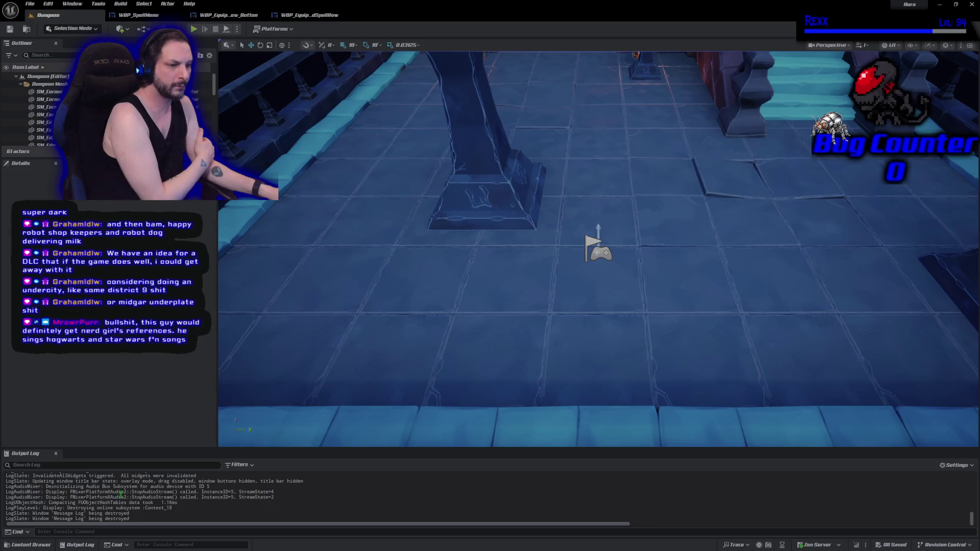
# Select the PIE error line in the Output Log and apply a context-menu action to it
pyautogui.scroll(3, 127, 505)
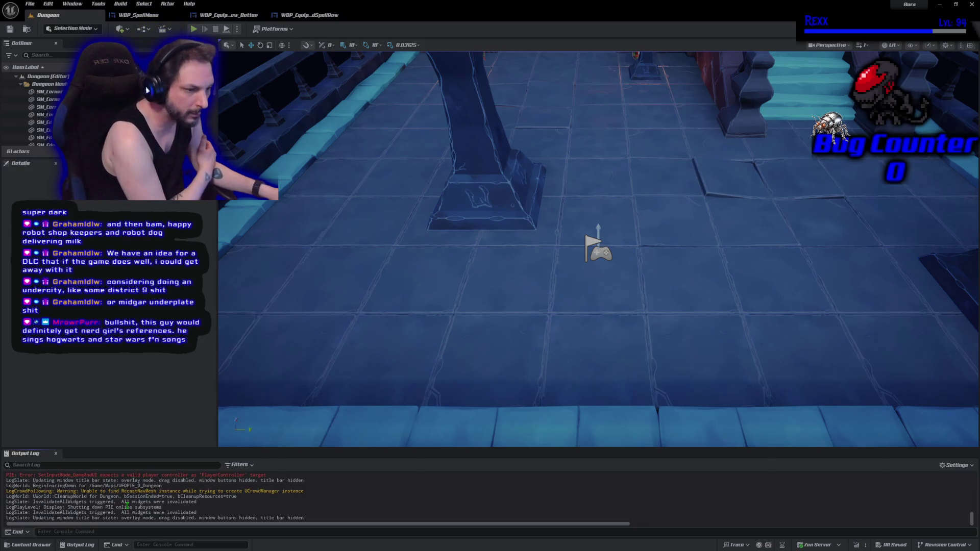
pyautogui.scroll(1, 147, 491)
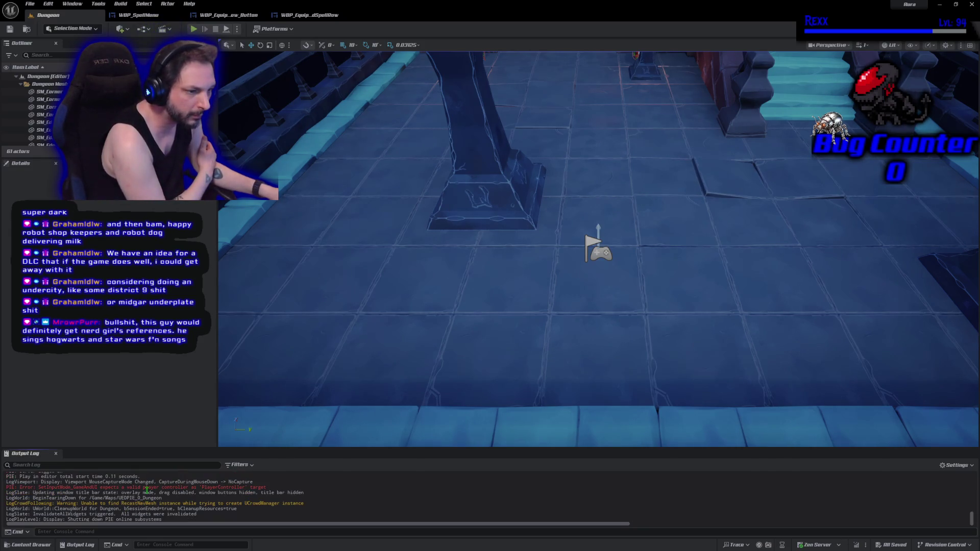
pyautogui.tripleClick(270, 487)
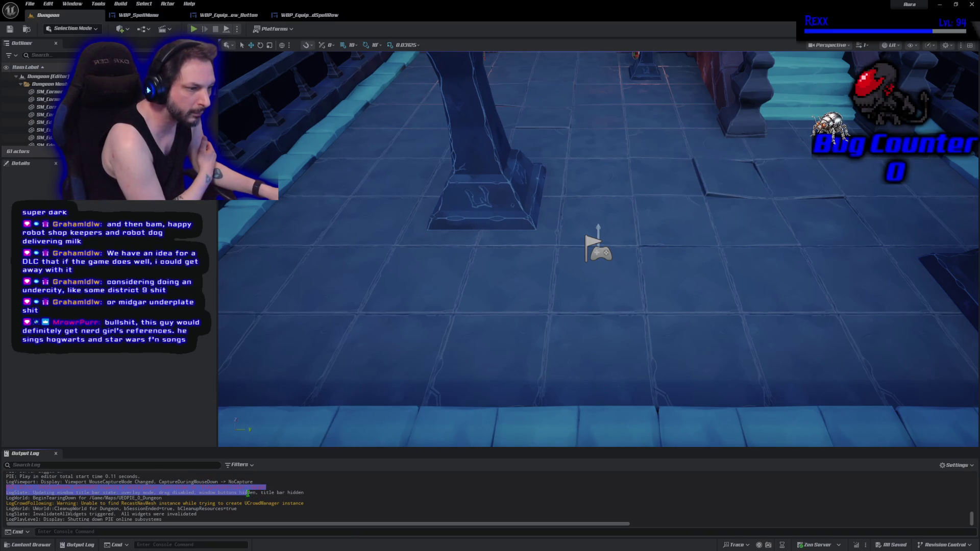
pyautogui.rightClick(249, 488)
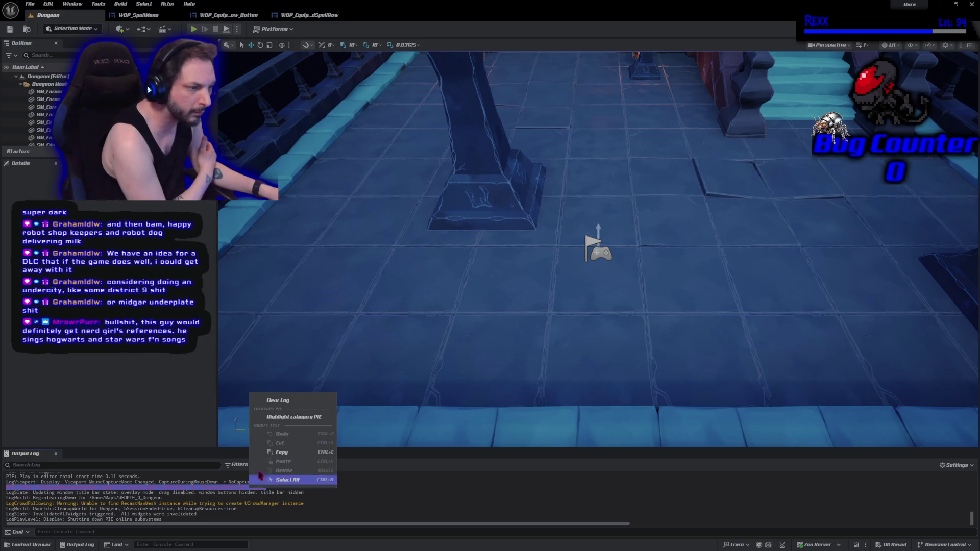
pyautogui.click(284, 456)
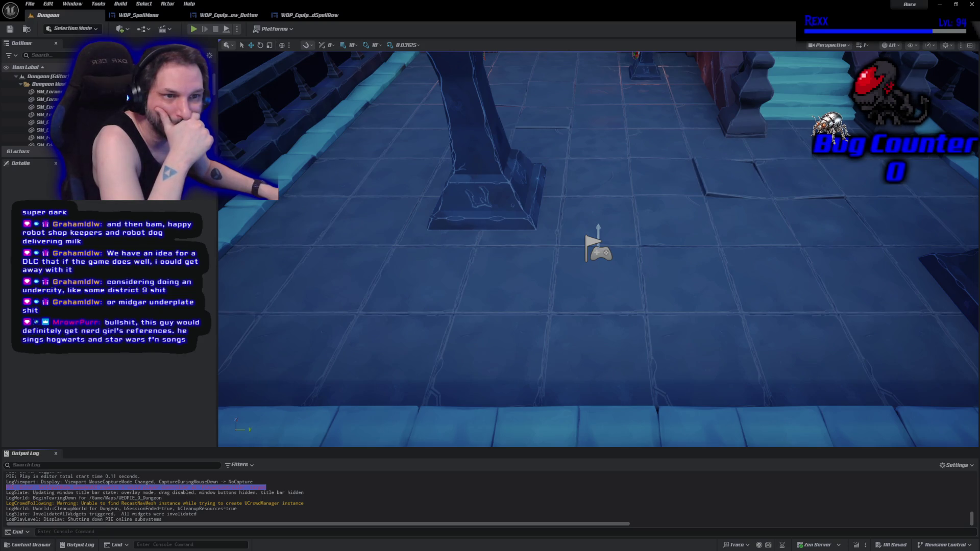
# Bring up the WBP_SpellMenu EventGraph with Event Construct in view, then browse the SpellMenu content folder
pyautogui.click(139, 15)
pyautogui.moveTo(333, 211); pyautogui.dragTo(452, 314)
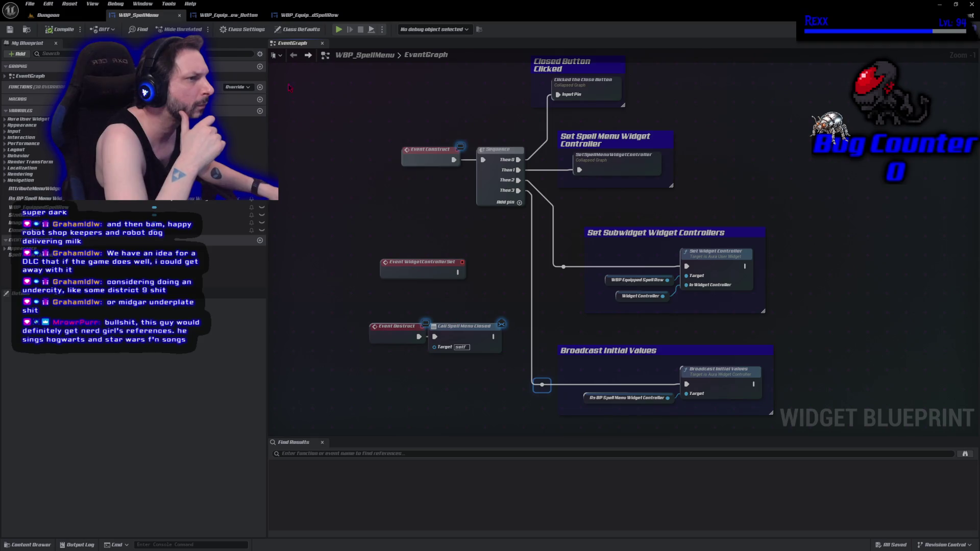
pyautogui.click(48, 15)
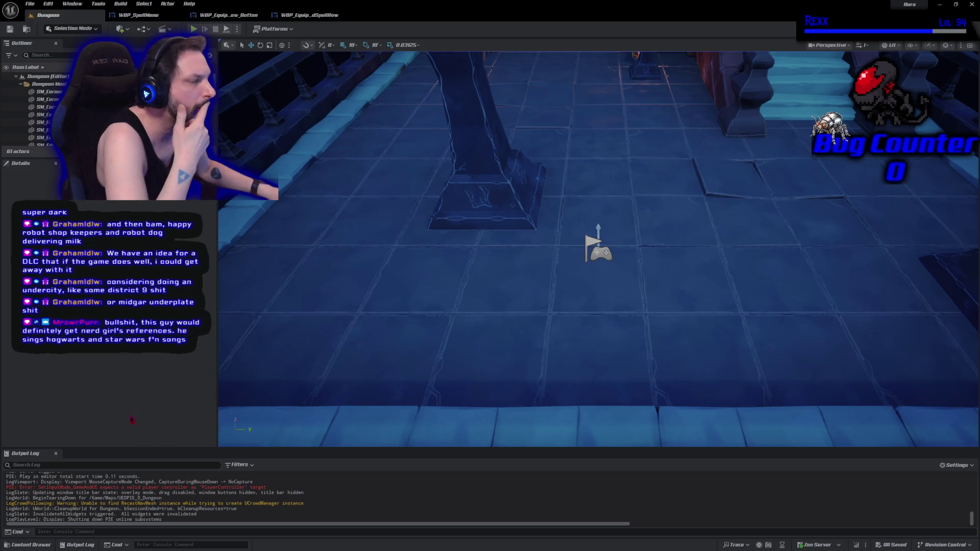
pyautogui.click(138, 15)
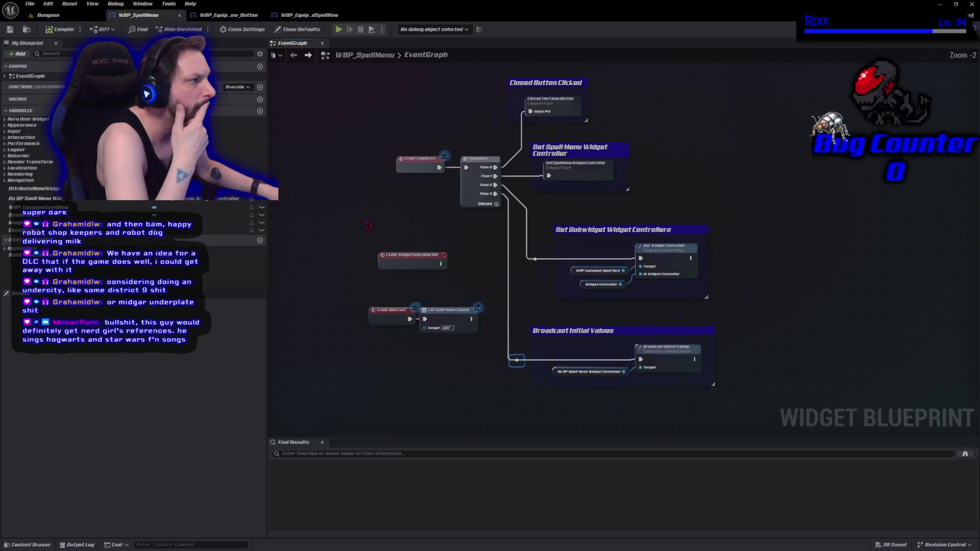
pyautogui.scroll(2, 367, 226)
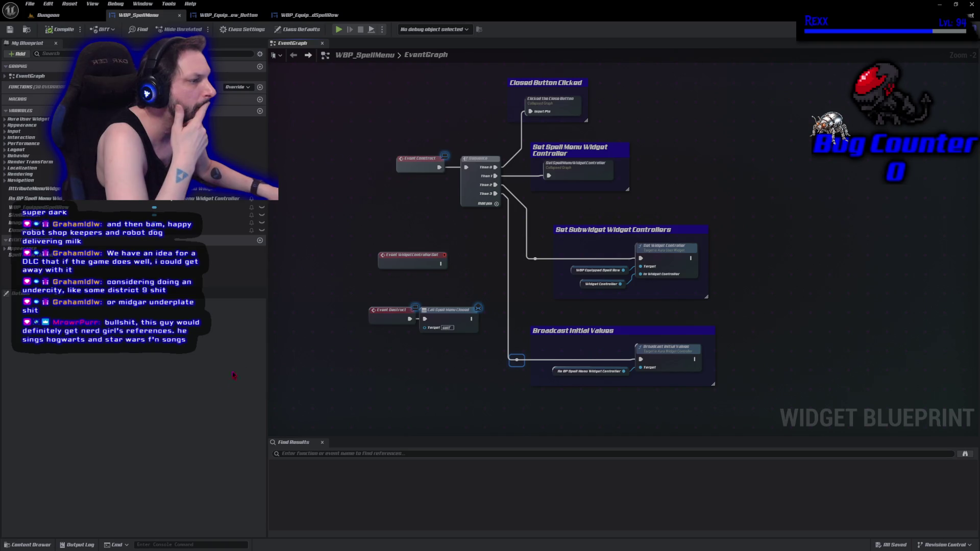
pyautogui.click(29, 545)
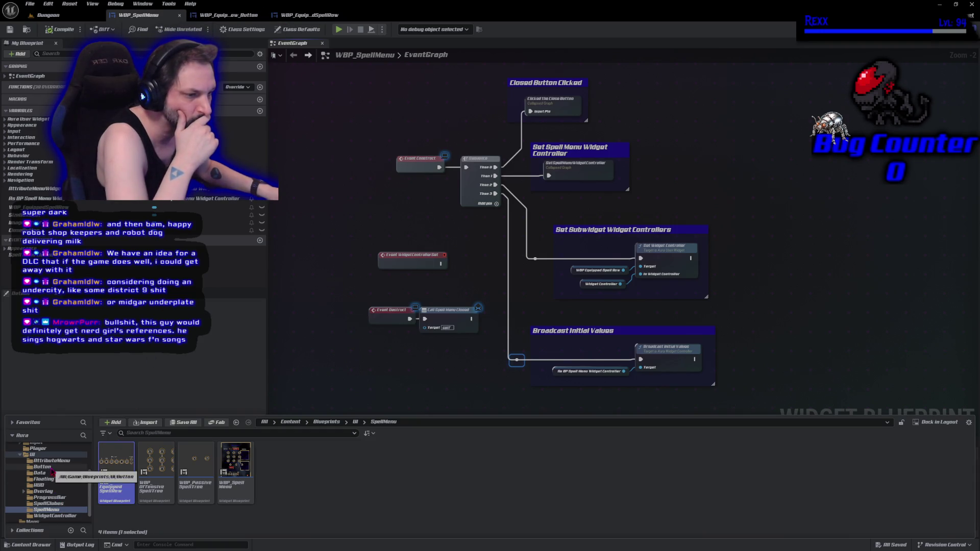
# Open the WBP_Overlay widget blueprint from the Overlay folder in Graph mode
pyautogui.click(46, 492)
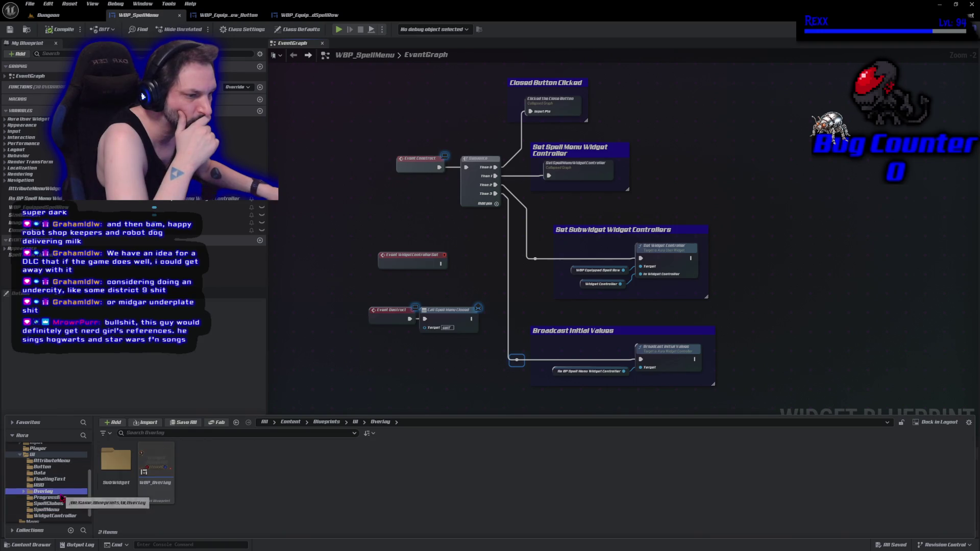
pyautogui.click(164, 494)
pyautogui.doubleClick(164, 495)
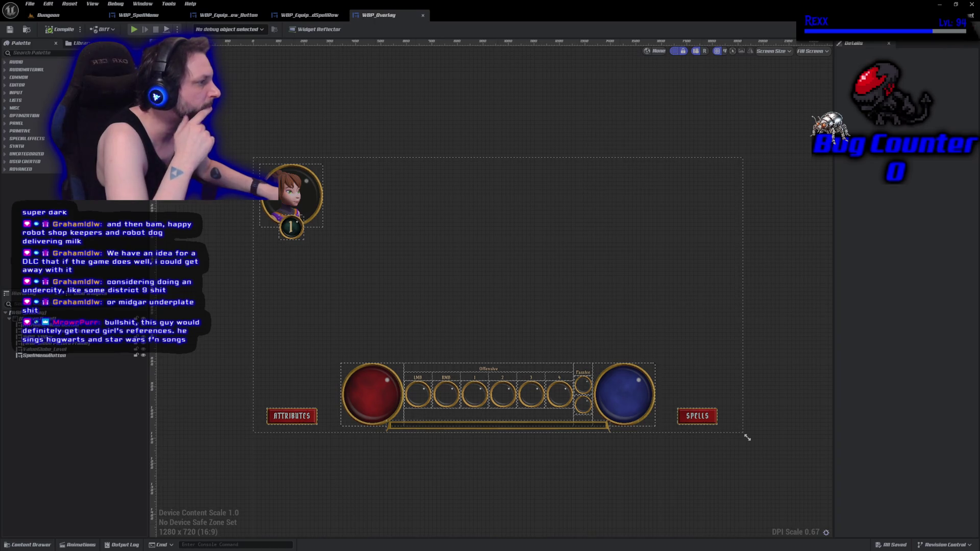
pyautogui.click(960, 30)
# Navigate the overlay EventGraph and center on the AttributeMenuButtonClicked event nodes
pyautogui.scroll(-1, 620, 173)
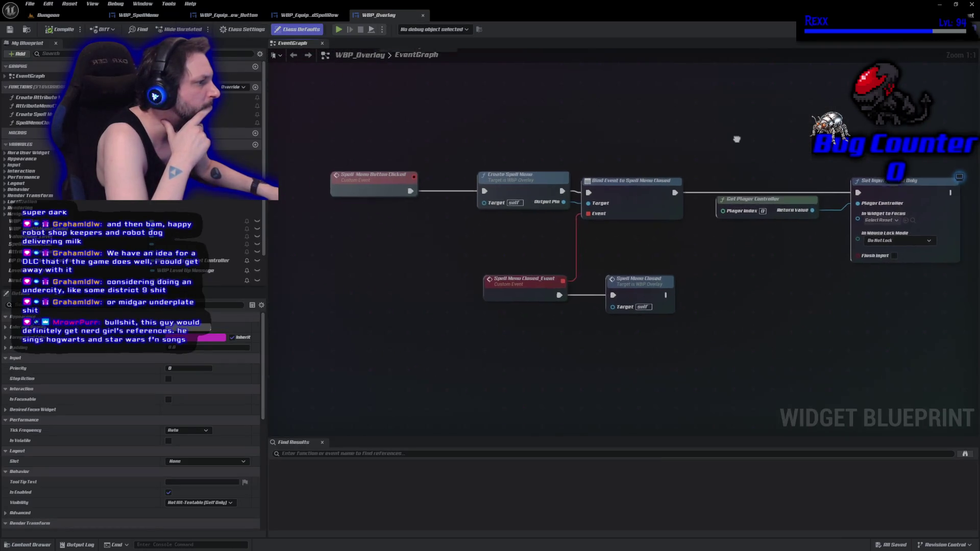
pyautogui.moveTo(554, 192); pyautogui.dragTo(565, 209)
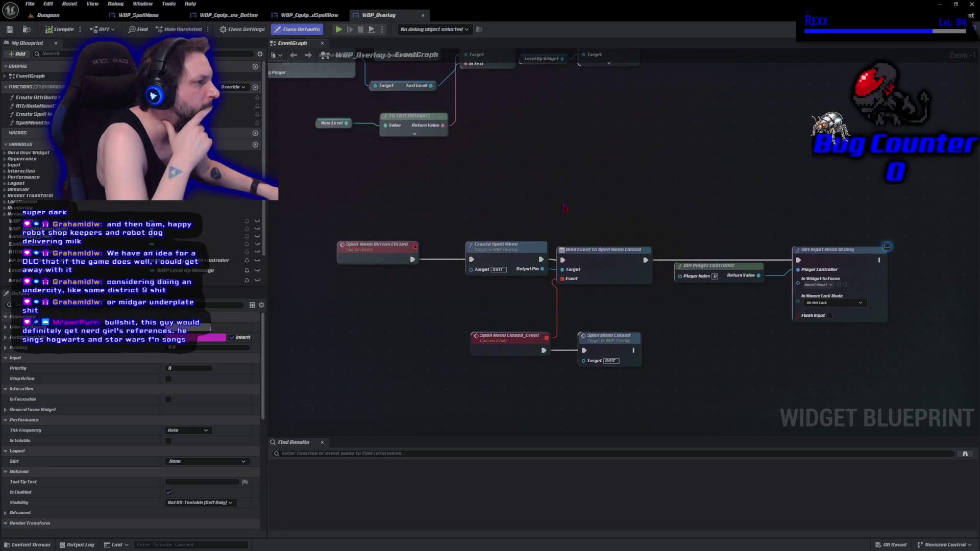
pyautogui.scroll(-1, 566, 208)
pyautogui.moveTo(589, 146)
pyautogui.mouseDown()
pyautogui.moveTo(611, 282)
pyautogui.moveTo(686, 500)
pyautogui.moveTo(761, 546)
pyautogui.mouseUp()
pyautogui.moveTo(975, 370); pyautogui.dragTo(792, 351)
pyautogui.scroll(-1, 531, 284)
pyautogui.moveTo(532, 284)
pyautogui.mouseDown()
pyautogui.moveTo(633, 291)
pyautogui.moveTo(708, 252)
pyautogui.moveTo(693, 291)
pyautogui.moveTo(513, 51)
pyautogui.moveTo(547, 76)
pyautogui.moveTo(714, 153)
pyautogui.moveTo(745, 77)
pyautogui.moveTo(735, 62)
pyautogui.moveTo(577, 3)
pyautogui.mouseUp()
pyautogui.moveTo(562, 230); pyautogui.dragTo(628, 281)
pyautogui.moveTo(449, 218); pyautogui.dragTo(450, 218)
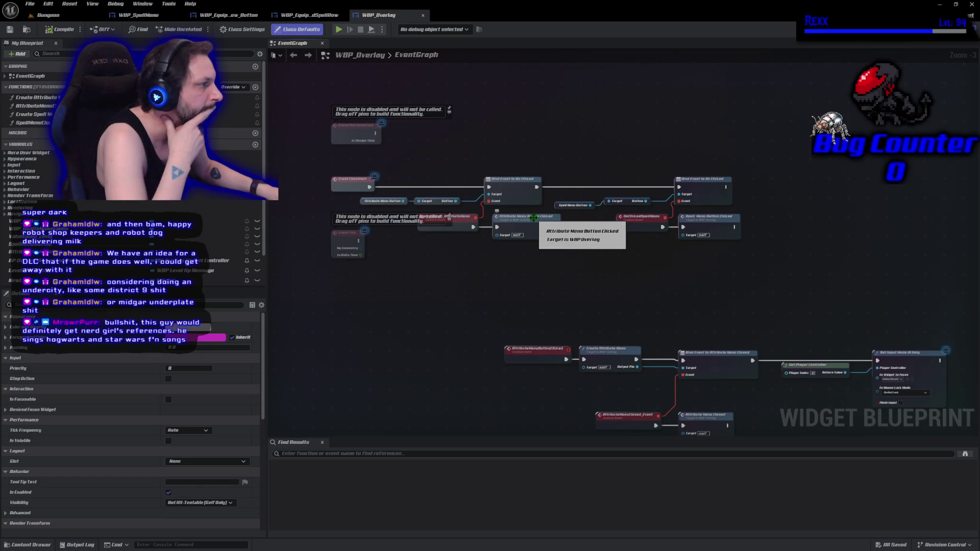
pyautogui.doubleClick(535, 221)
pyautogui.scroll(1, 561, 274)
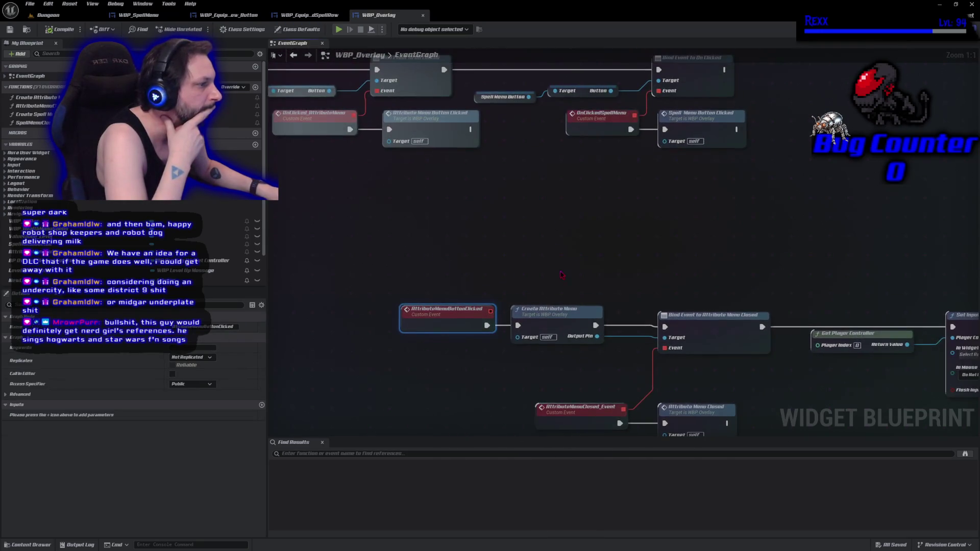
pyautogui.moveTo(520, 245); pyautogui.dragTo(364, 232)
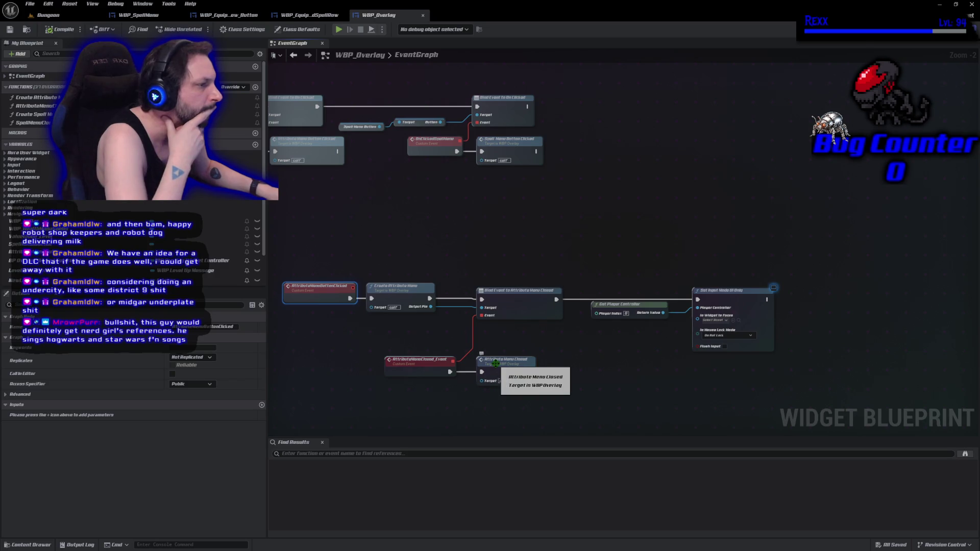
# In AttributeMenuClosed, find all references to Set Input Mode Game And UI by name
pyautogui.doubleClick(496, 363)
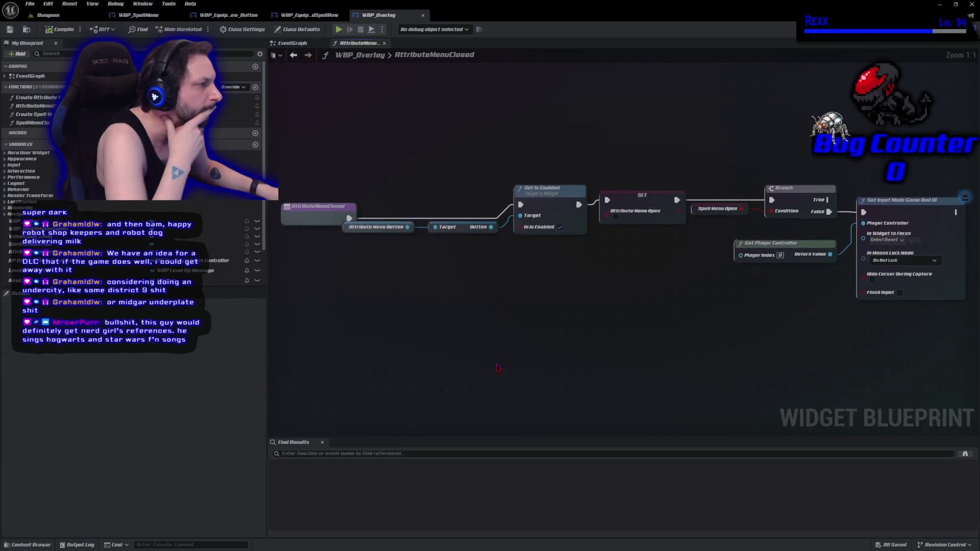
pyautogui.moveTo(716, 309); pyautogui.dragTo(472, 293)
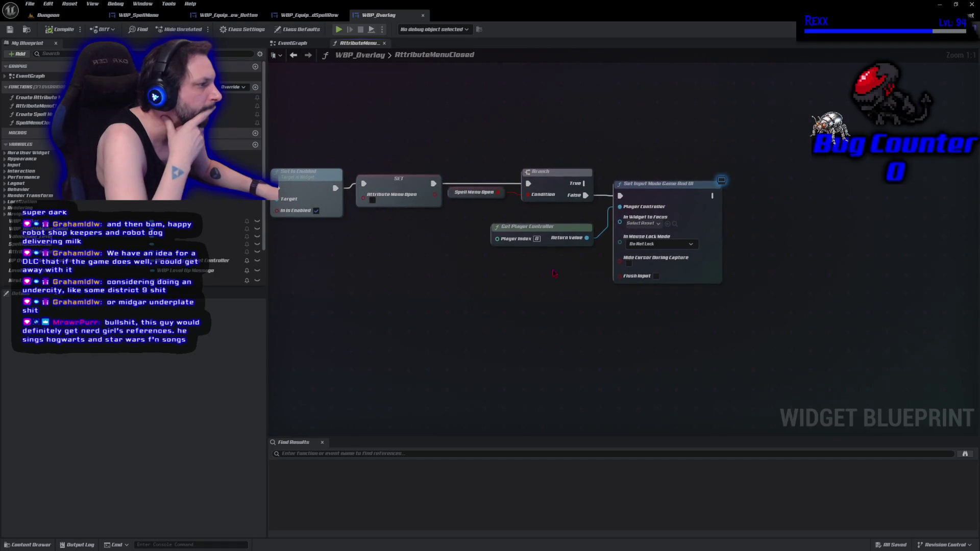
pyautogui.moveTo(424, 314)
pyautogui.mouseDown()
pyautogui.moveTo(700, 313)
pyautogui.moveTo(557, 306)
pyautogui.mouseUp()
pyautogui.scroll(-1, 700, 317)
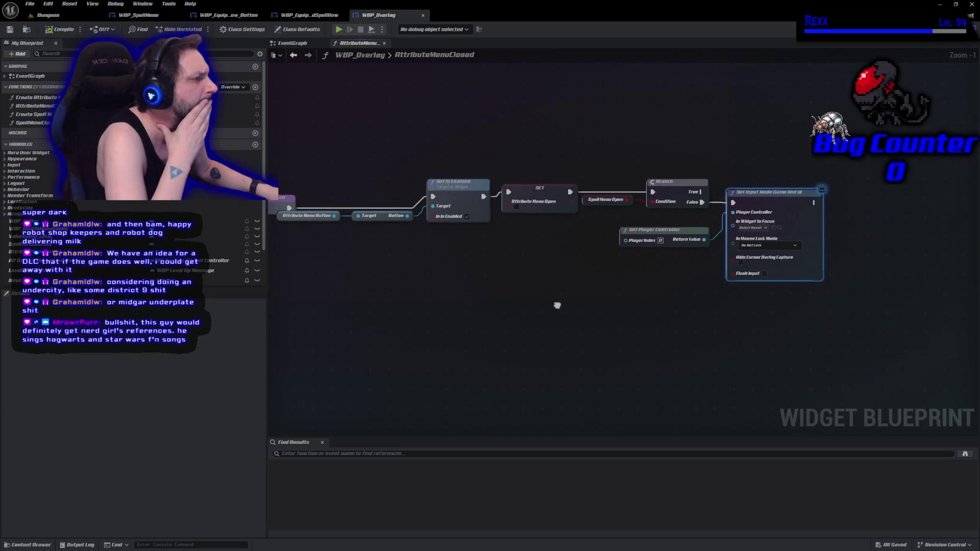
pyautogui.rightClick(775, 203)
pyautogui.moveTo(817, 272)
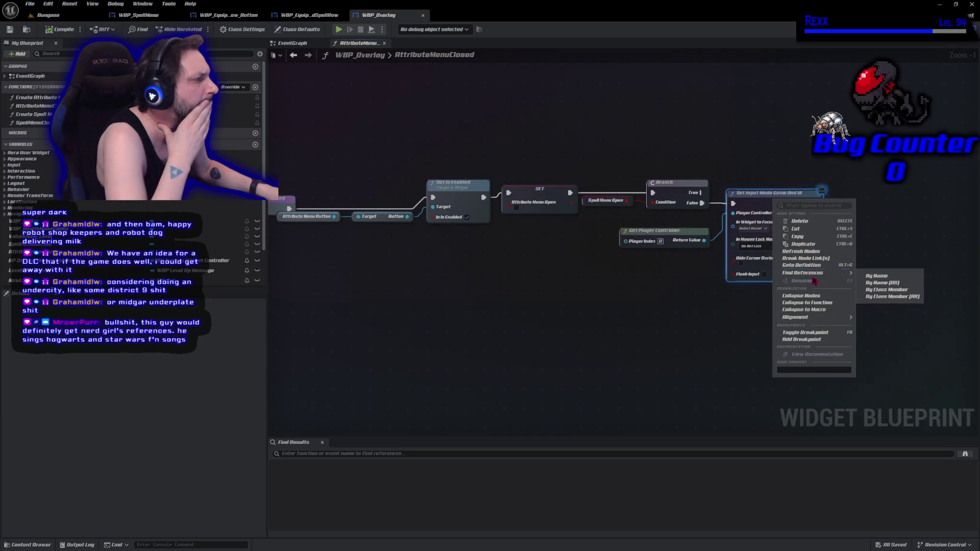
pyautogui.click(876, 276)
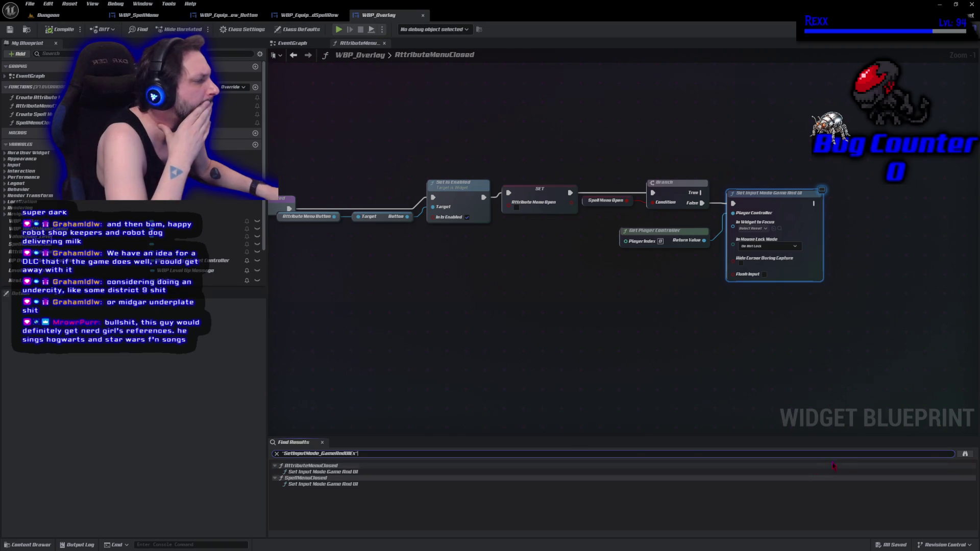
pyautogui.click(965, 454)
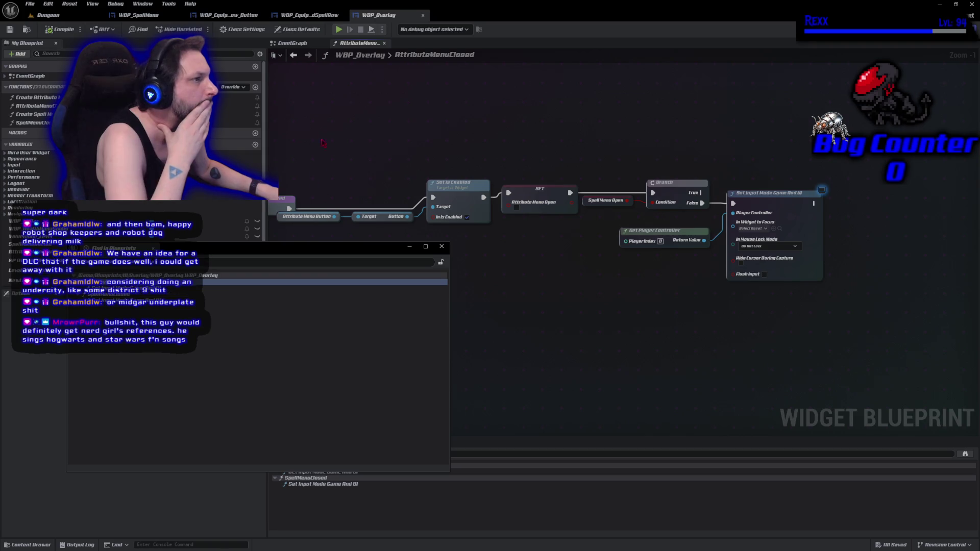
# Close the search results and navigate the EventGraph to the SpellMenuClosed function
pyautogui.click(292, 43)
pyautogui.click(441, 246)
pyautogui.moveTo(444, 248)
pyautogui.mouseDown()
pyautogui.moveTo(528, 180)
pyautogui.moveTo(529, 232)
pyautogui.moveTo(541, 51)
pyautogui.mouseUp()
pyautogui.moveTo(541, 230); pyautogui.dragTo(587, 102)
pyautogui.moveTo(596, 369)
pyautogui.mouseDown()
pyautogui.moveTo(564, 362)
pyautogui.moveTo(653, 381)
pyautogui.mouseUp()
pyautogui.scroll(2, 596, 371)
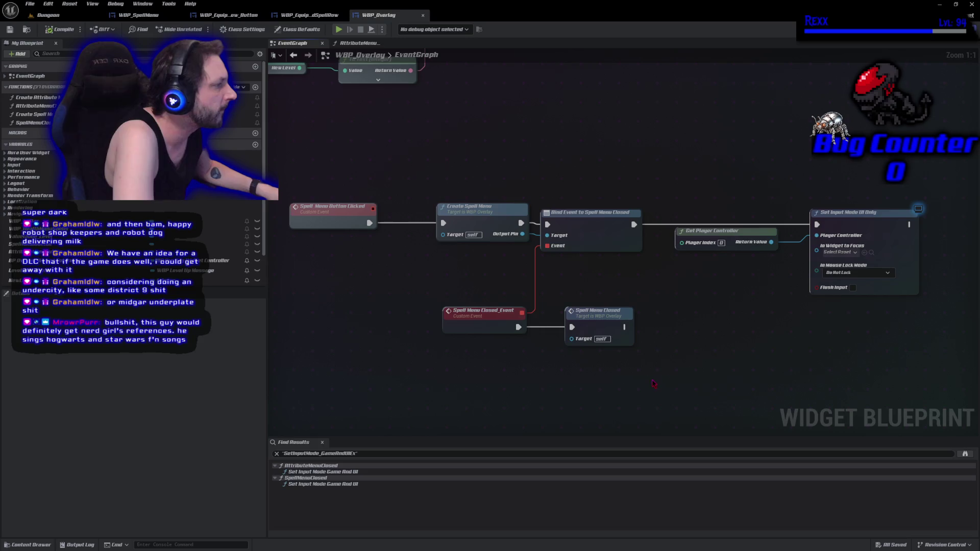
pyautogui.doubleClick(611, 326)
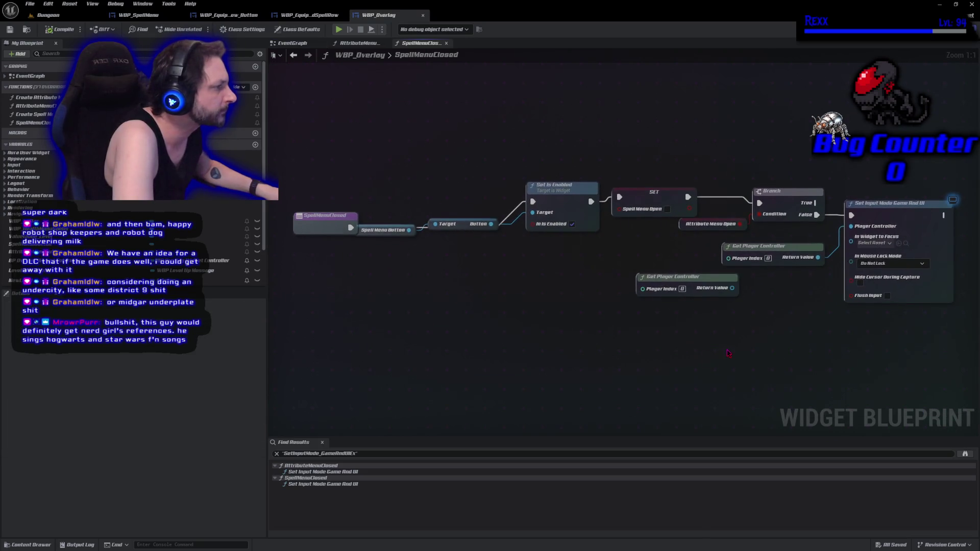
# Insert an Is Valid check on the player controller between Branch False and Set Input Mode
pyautogui.moveTo(748, 213); pyautogui.dragTo(871, 214)
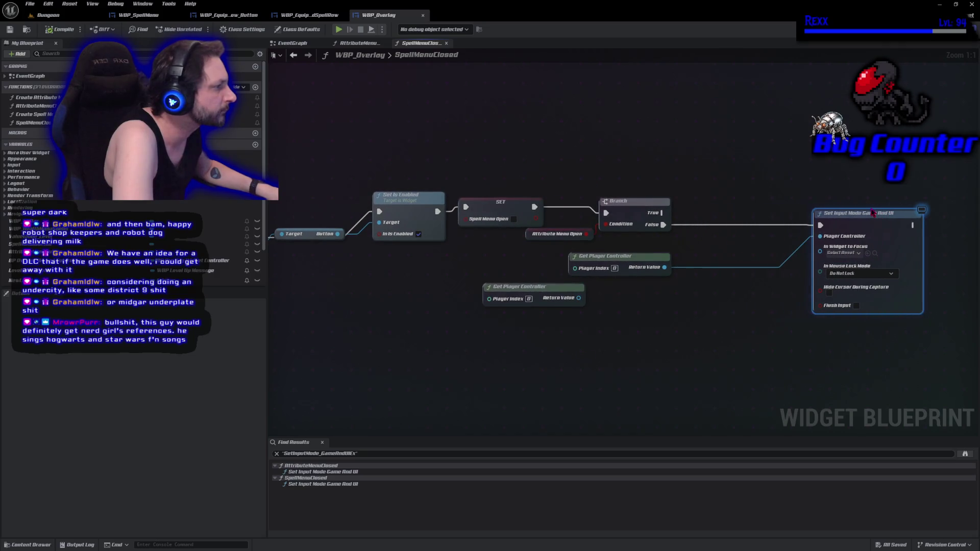
pyautogui.moveTo(668, 273); pyautogui.dragTo(697, 257)
pyautogui.write('is valid')
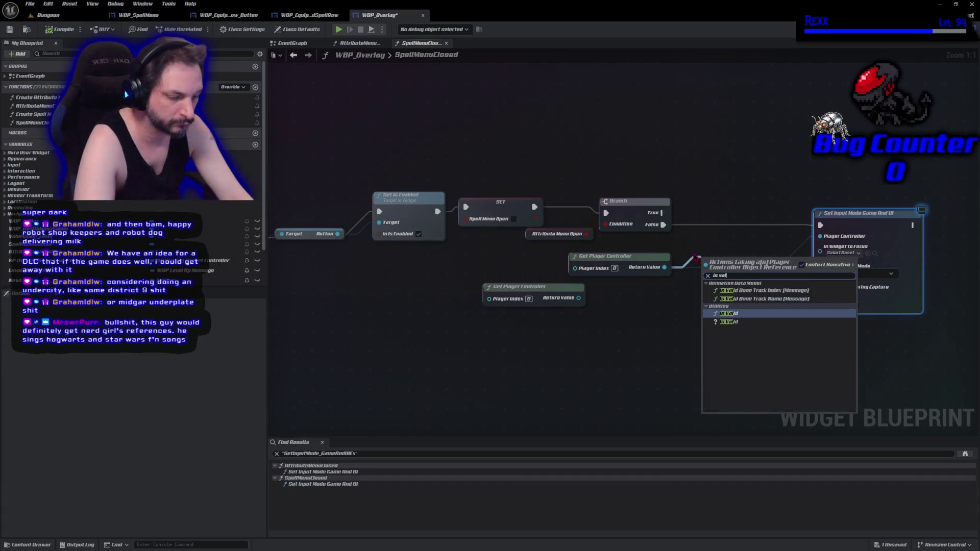
pyautogui.press('Down')
pyautogui.press('Return')
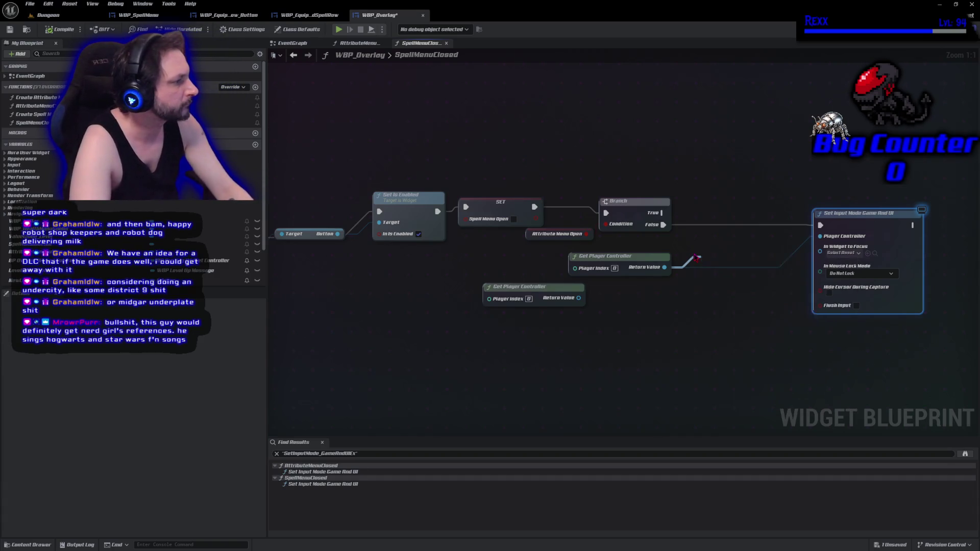
pyautogui.moveTo(740, 270)
pyautogui.mouseDown()
pyautogui.moveTo(735, 231)
pyautogui.moveTo(686, 226)
pyautogui.mouseUp()
pyautogui.moveTo(762, 226); pyautogui.dragTo(821, 225)
# Delete the spare Get Player Controller node and save WBP_Overlay
pyautogui.moveTo(542, 354); pyautogui.dragTo(515, 306)
pyautogui.press('Delete')
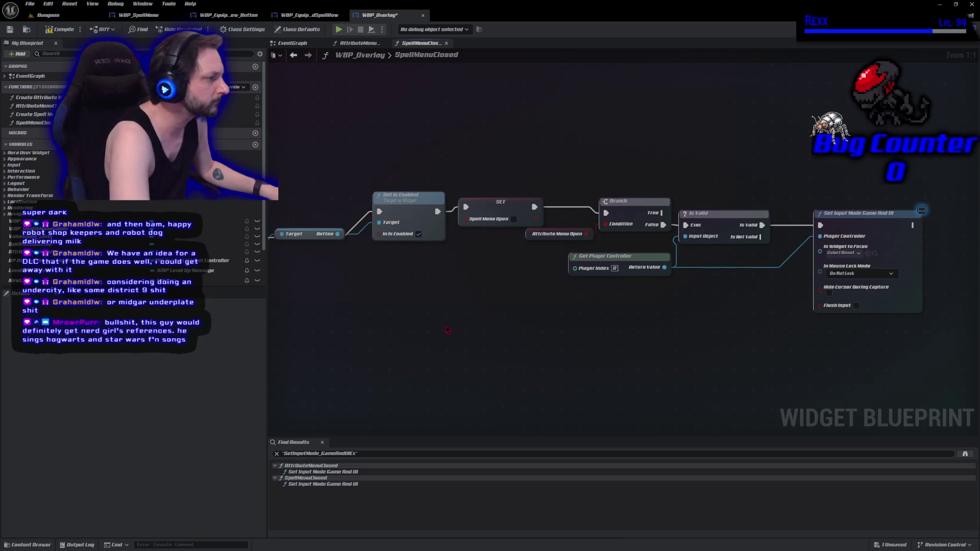
pyautogui.click(718, 220)
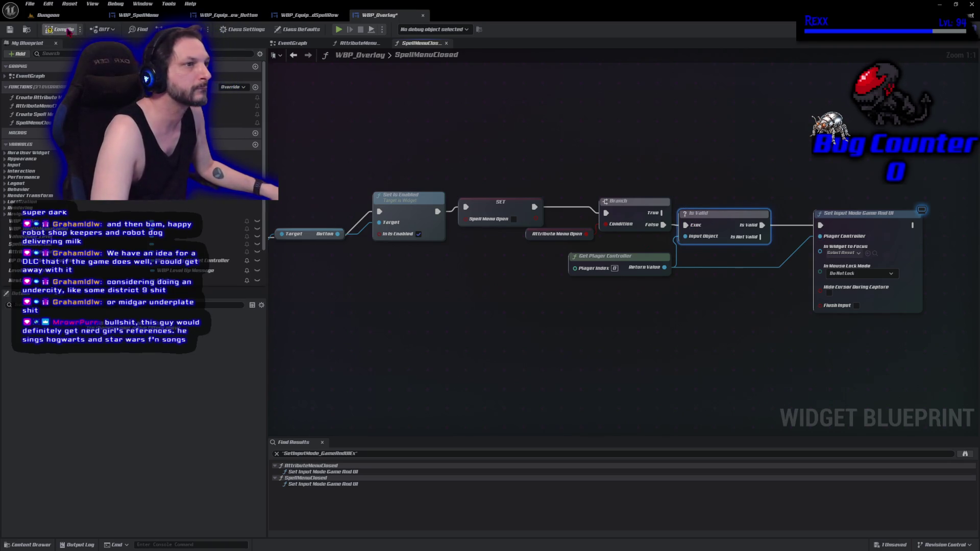
pyautogui.hotkey('ctrl', 's')
pyautogui.click(360, 43)
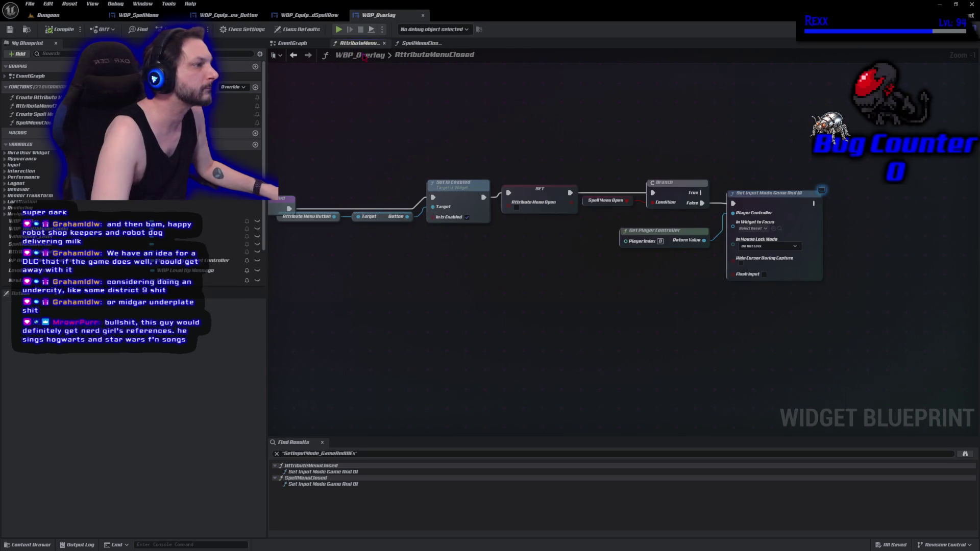
# Paste an Is Valid check into AttributeMenuClosed, wired between Branch False and Set Input Mode with the controller
pyautogui.moveTo(786, 203)
pyautogui.mouseDown()
pyautogui.moveTo(919, 195)
pyautogui.moveTo(912, 201)
pyautogui.mouseUp()
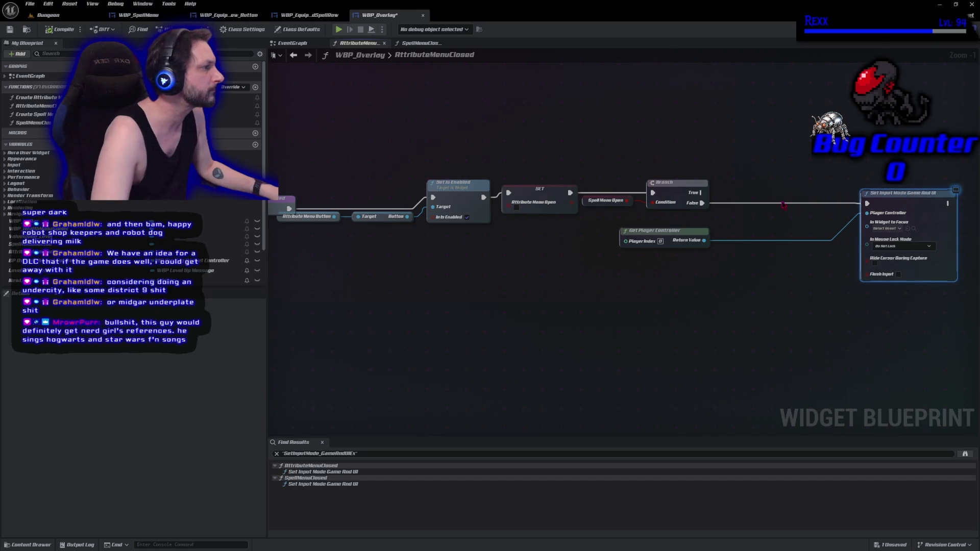
pyautogui.click(764, 193)
pyautogui.hotkey('ctrl', 'v')
pyautogui.moveTo(702, 203)
pyautogui.mouseDown()
pyautogui.moveTo(766, 211)
pyautogui.moveTo(765, 193)
pyautogui.mouseUp()
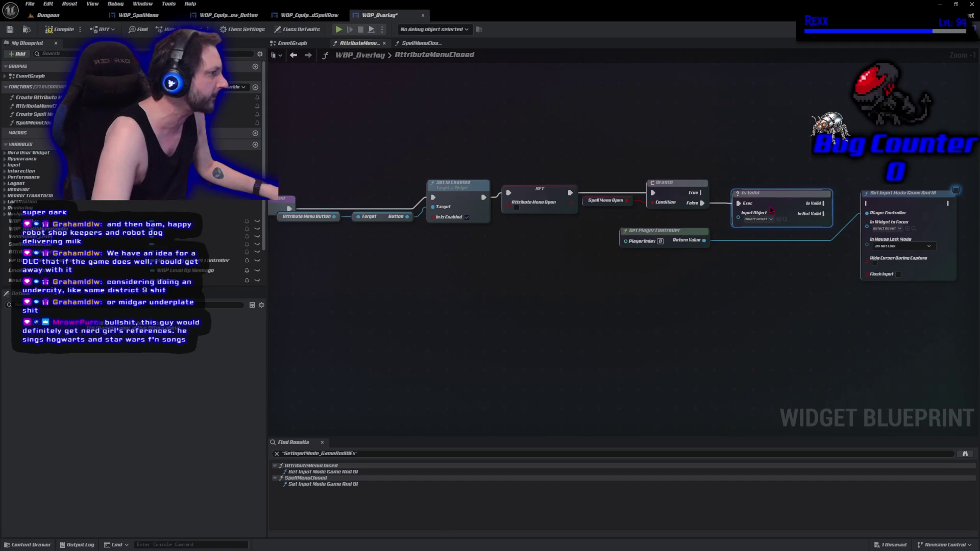
pyautogui.moveTo(825, 203); pyautogui.dragTo(866, 203)
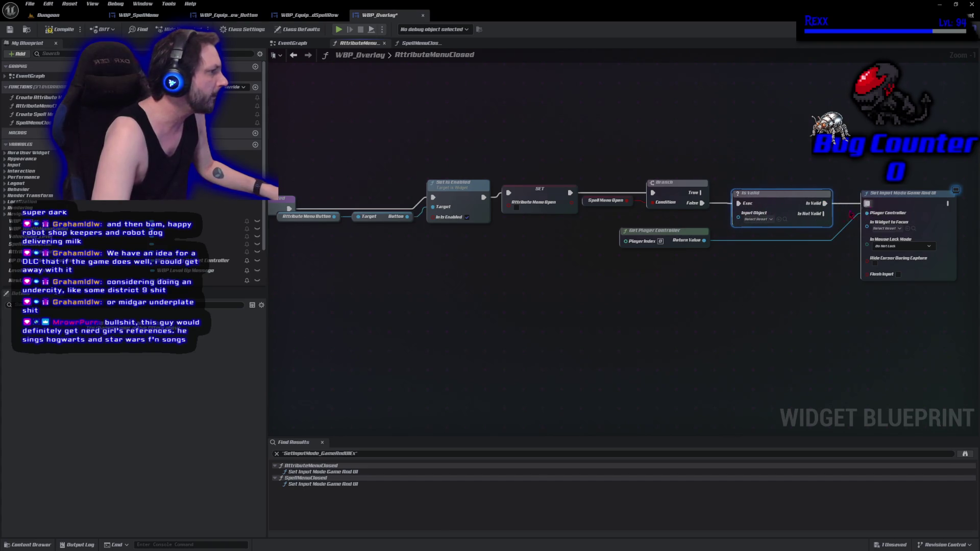
pyautogui.moveTo(702, 241); pyautogui.dragTo(738, 217)
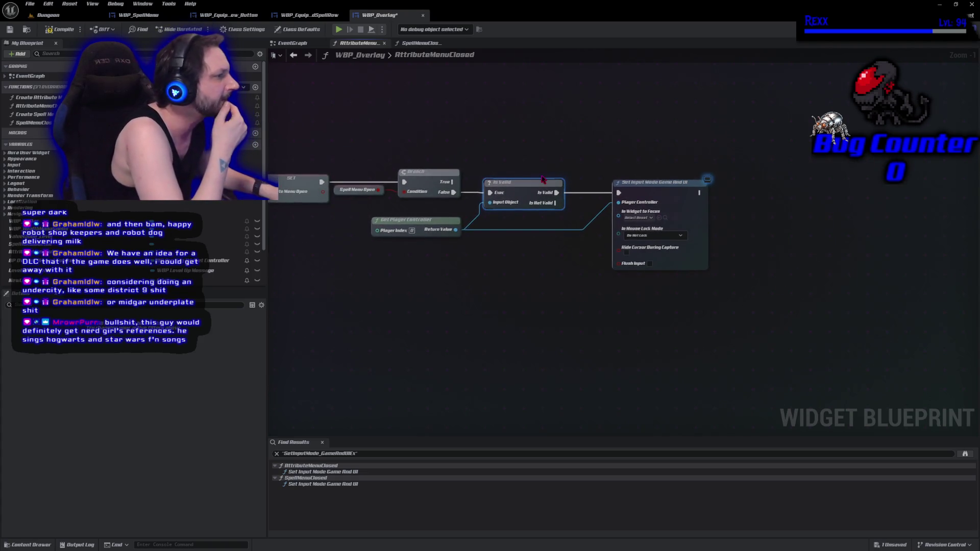
# Compile and save WBP_Overlay, then return to the Dungeon level
pyautogui.moveTo(557, 203)
pyautogui.mouseDown()
pyautogui.moveTo(580, 285)
pyautogui.moveTo(568, 283)
pyautogui.mouseUp()
pyautogui.click(497, 306)
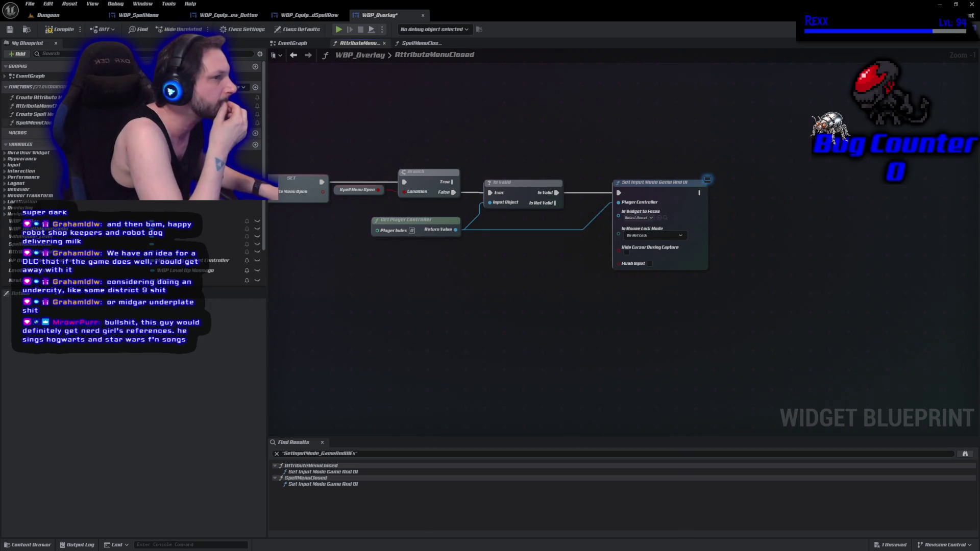
pyautogui.click(61, 31)
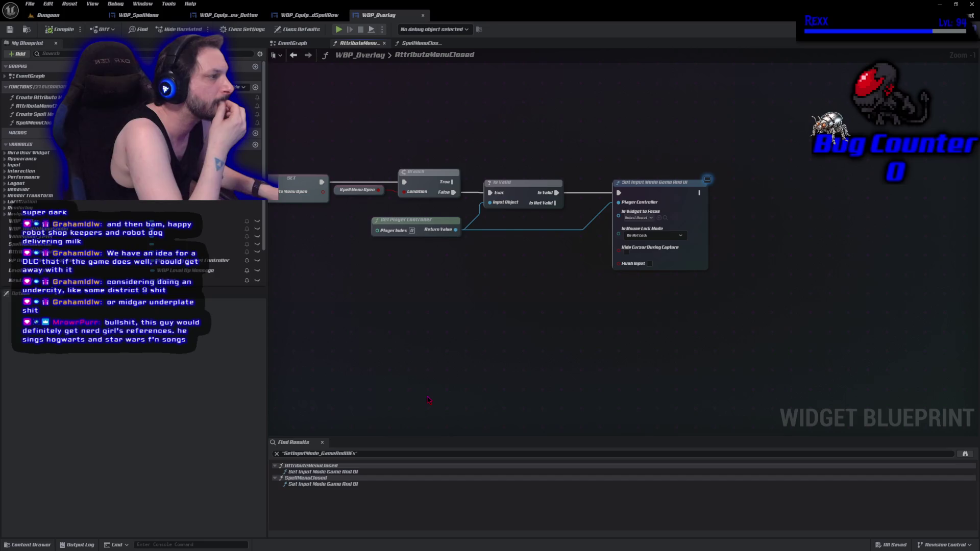
pyautogui.hotkey('alt', 'p')
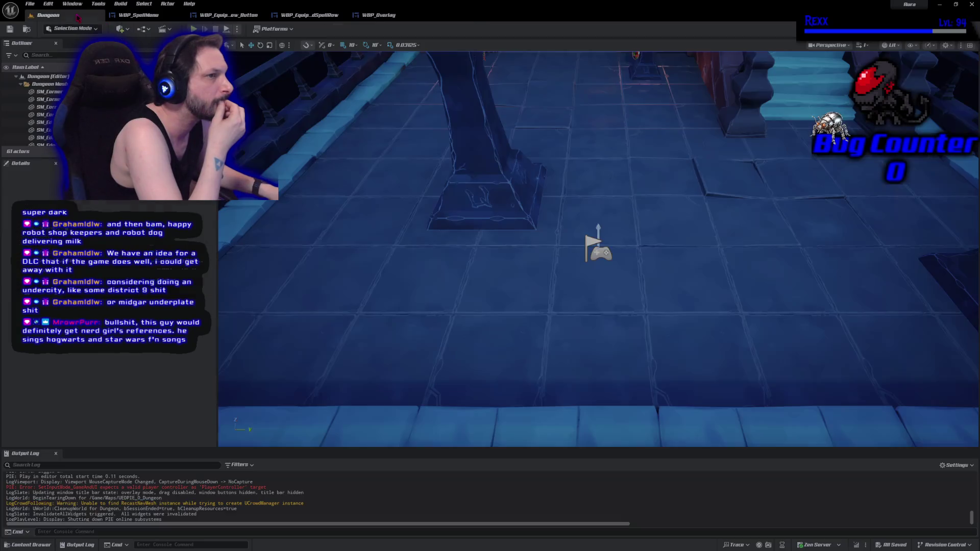
# Playtest the level, opening and closing the attributes and spells menus
pyautogui.hotkey('alt', 'p')
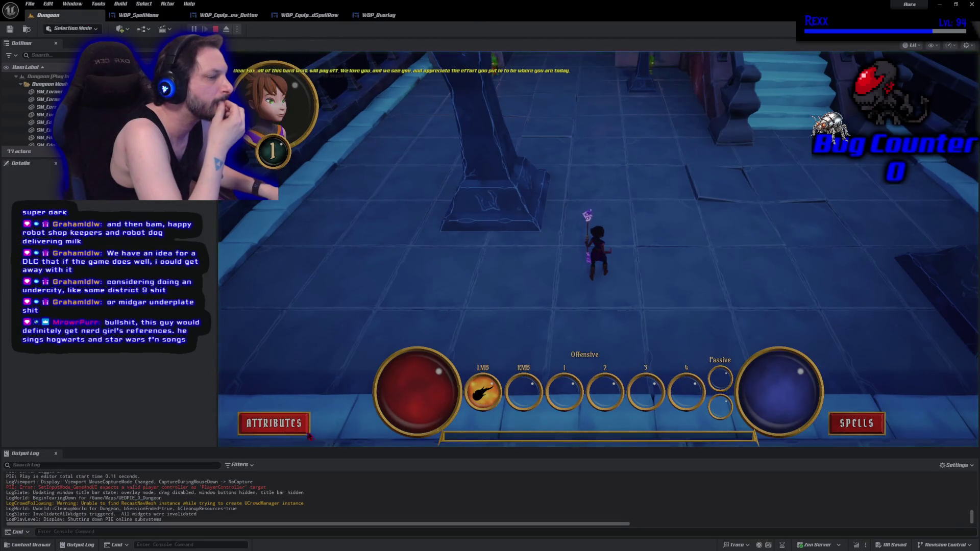
pyautogui.click(275, 423)
pyautogui.click(506, 395)
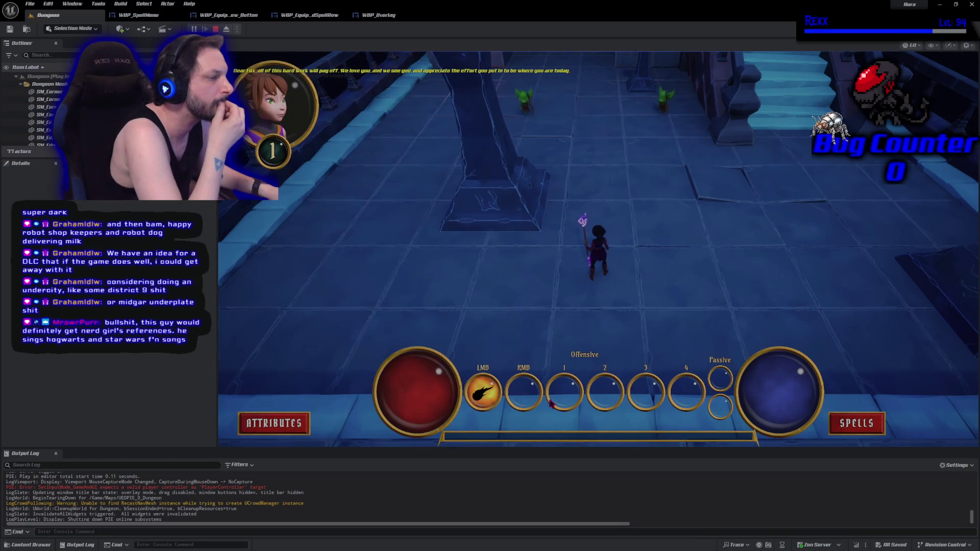
pyautogui.click(856, 423)
pyautogui.click(851, 389)
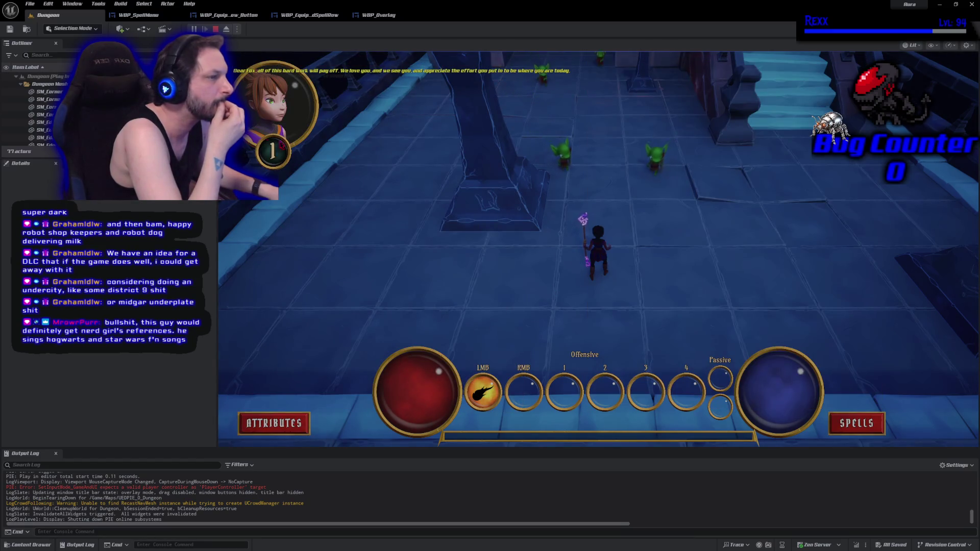
pyautogui.press('Escape')
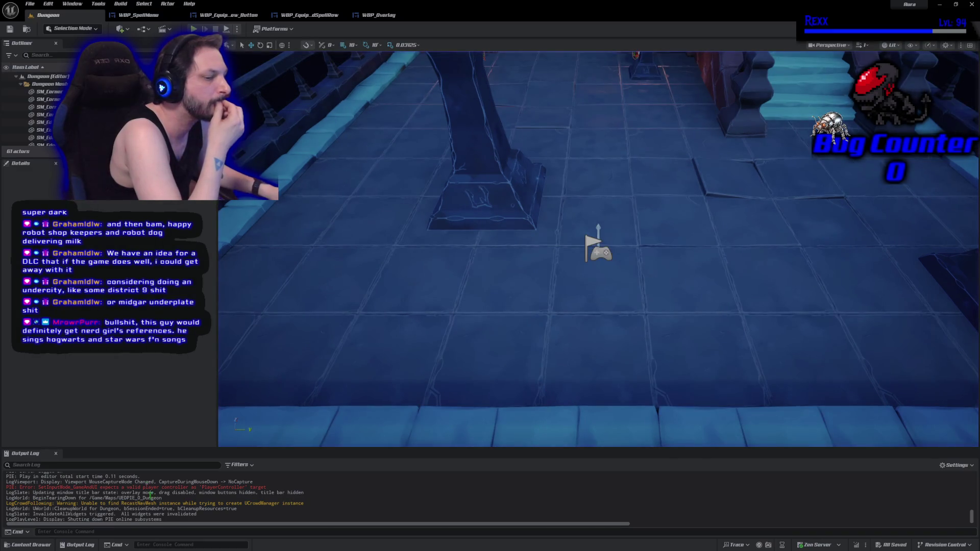
# Clear the output log and repeat the attributes and spells menu playtest
pyautogui.rightClick(153, 496)
pyautogui.click(183, 410)
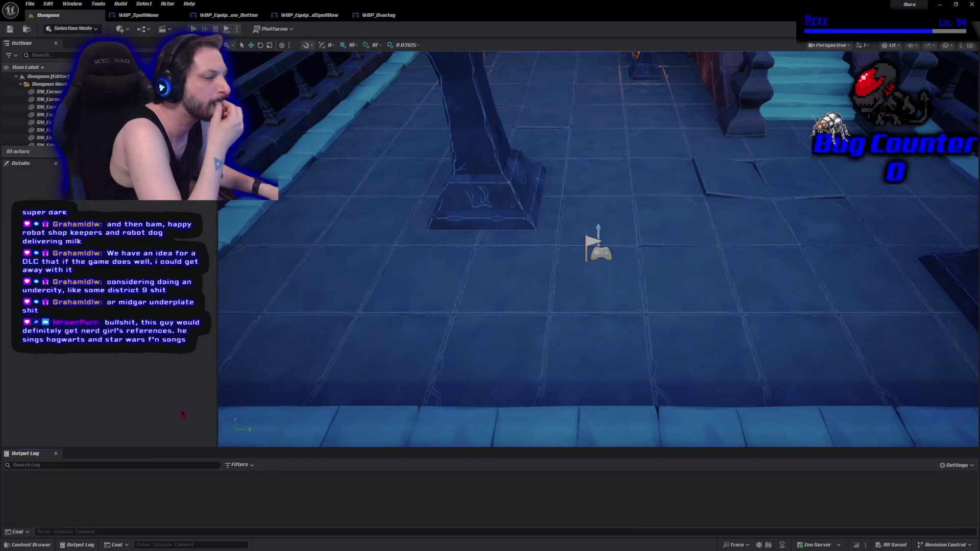
pyautogui.hotkey('alt', 'p')
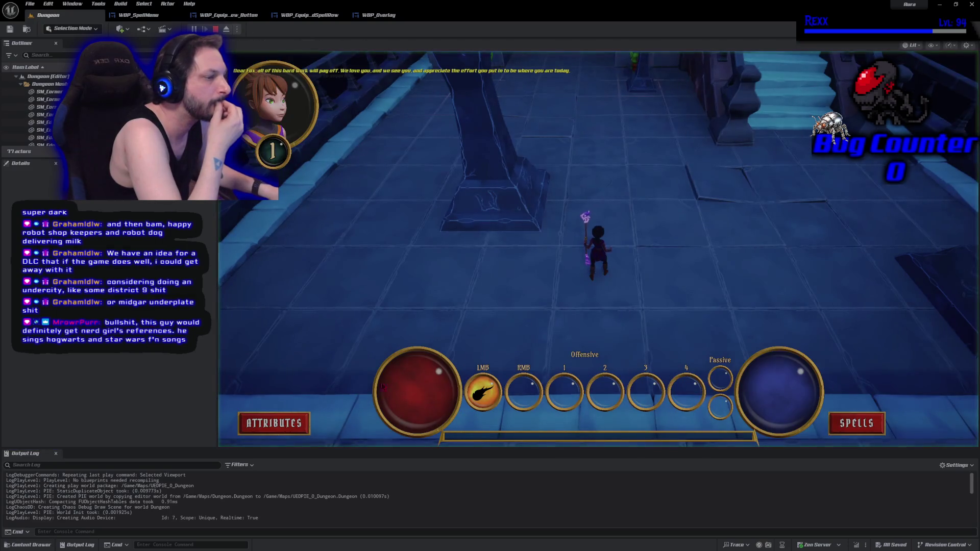
pyautogui.click(273, 423)
pyautogui.click(506, 395)
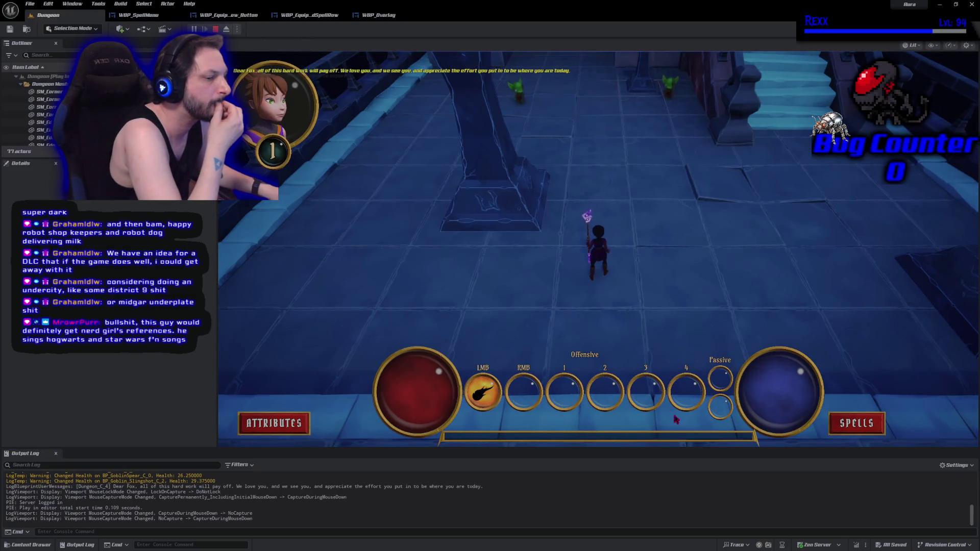
pyautogui.click(855, 423)
pyautogui.click(851, 390)
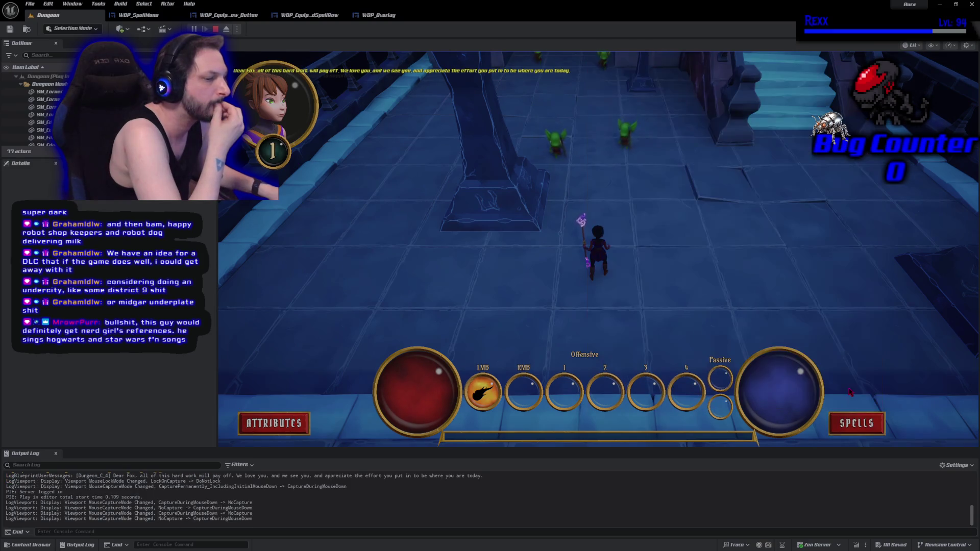
pyautogui.press('Escape')
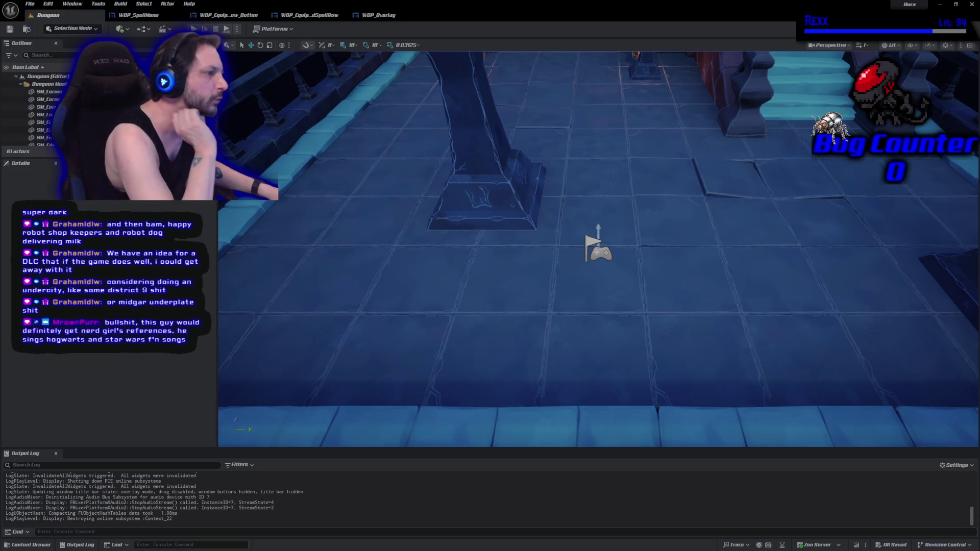
# Fly the camera back from the floor close-up to overview the room
pyautogui.press('s')
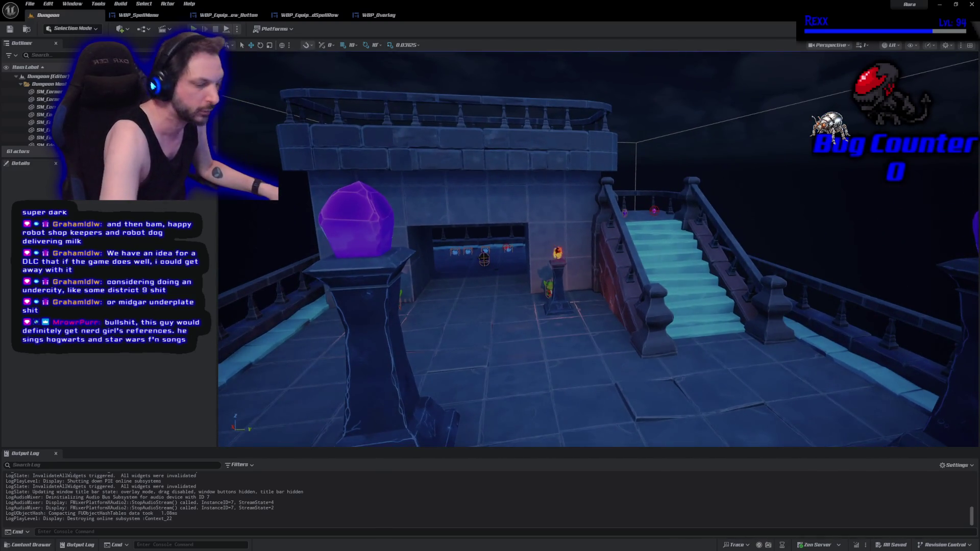
pyautogui.press('s')
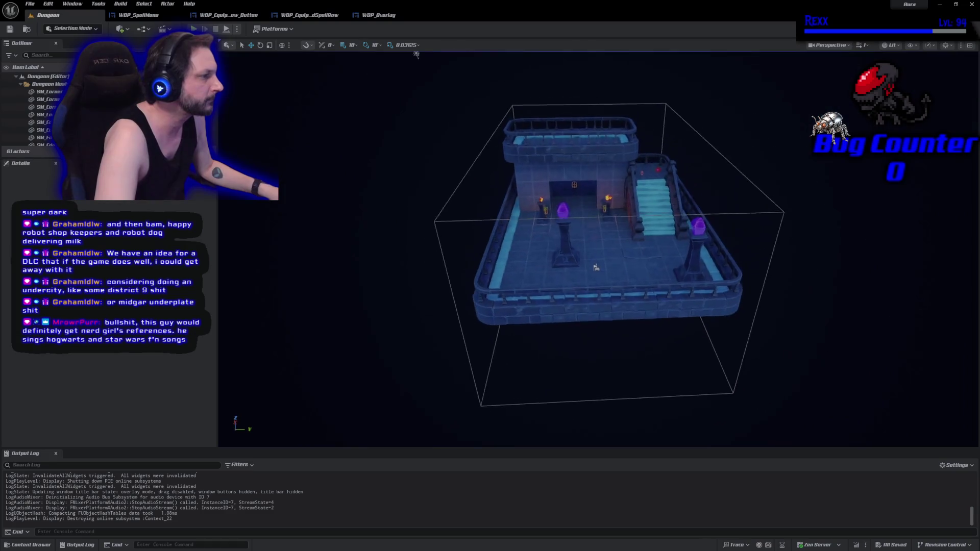
pyautogui.press('s')
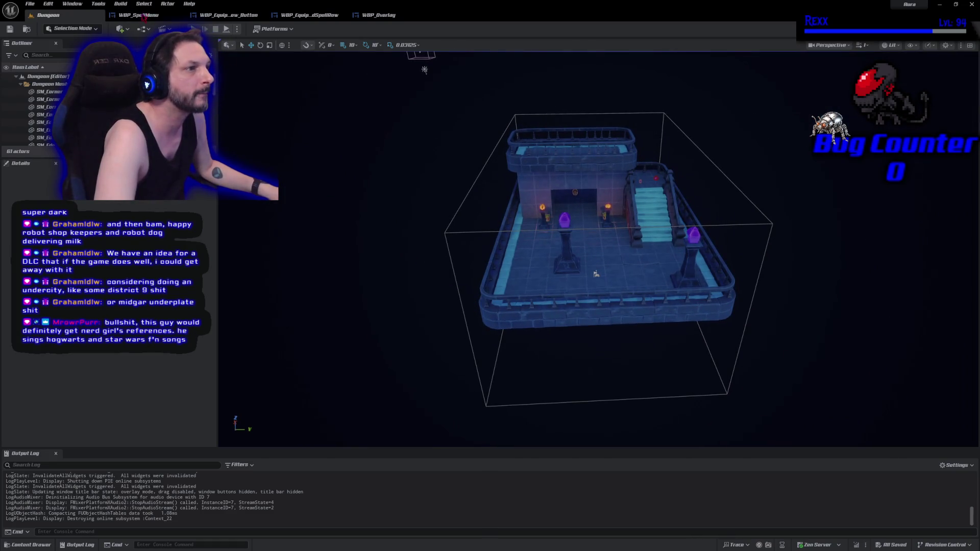
pyautogui.click(145, 16)
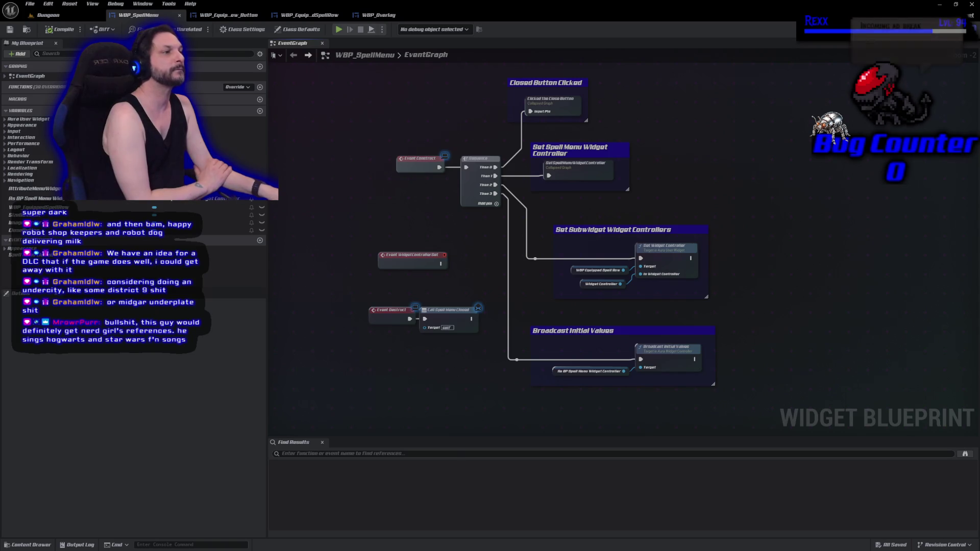
# Switch to the WBP_Equipped_Row_Button EventGraph showing its Set Spell Menu Widget Controller chain
pyautogui.click(221, 15)
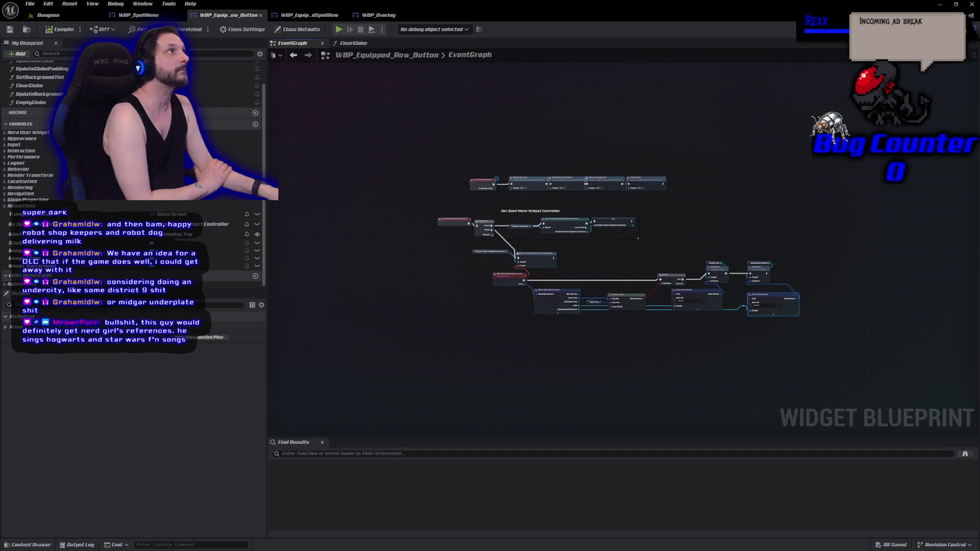
pyautogui.scroll(4, 460, 229)
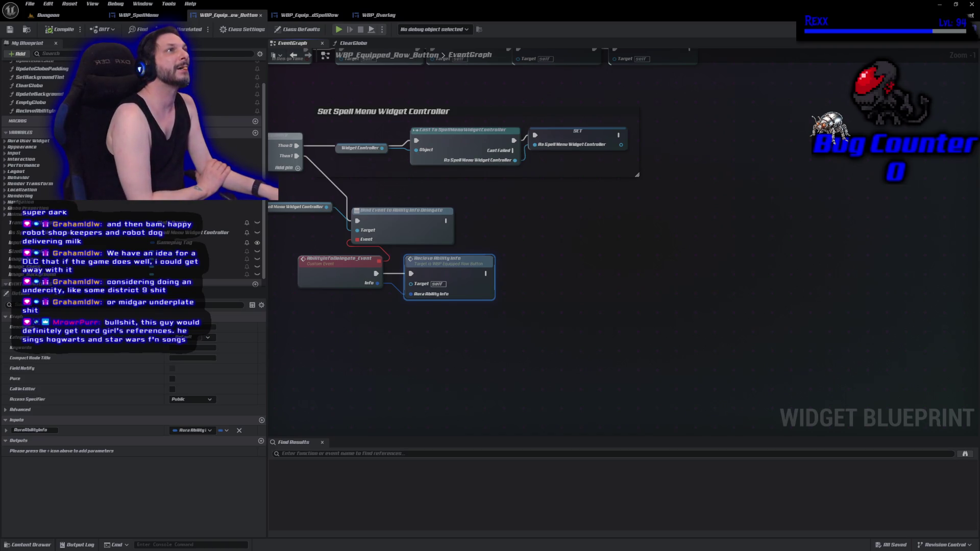
# In the WBP_SpellMenu designer, set the Equip button's box height to 60
pyautogui.click(134, 15)
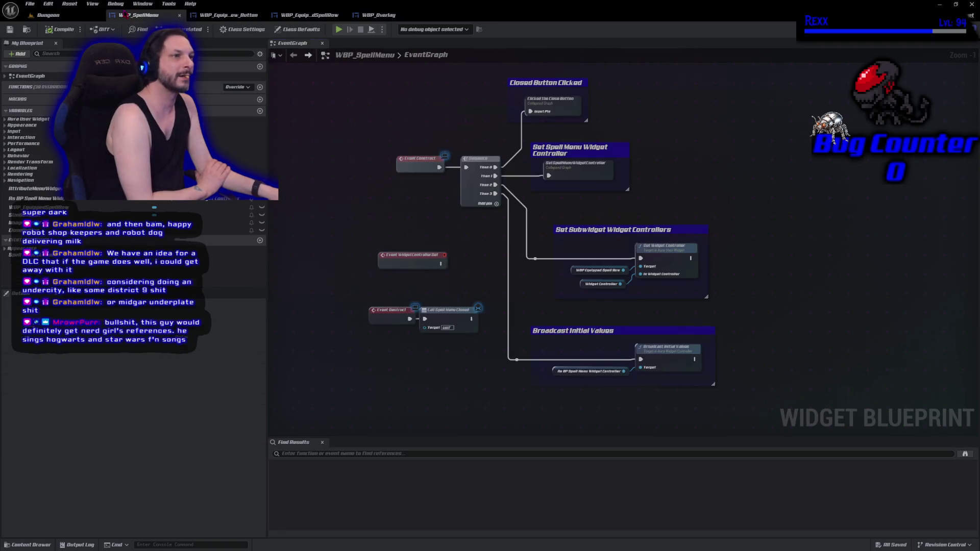
pyautogui.doubleClick(39, 208)
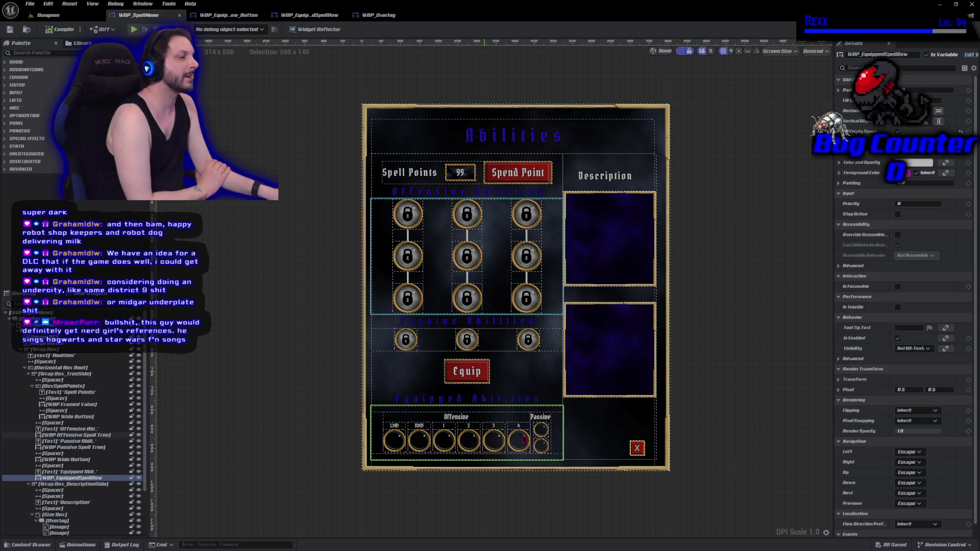
pyautogui.click(466, 371)
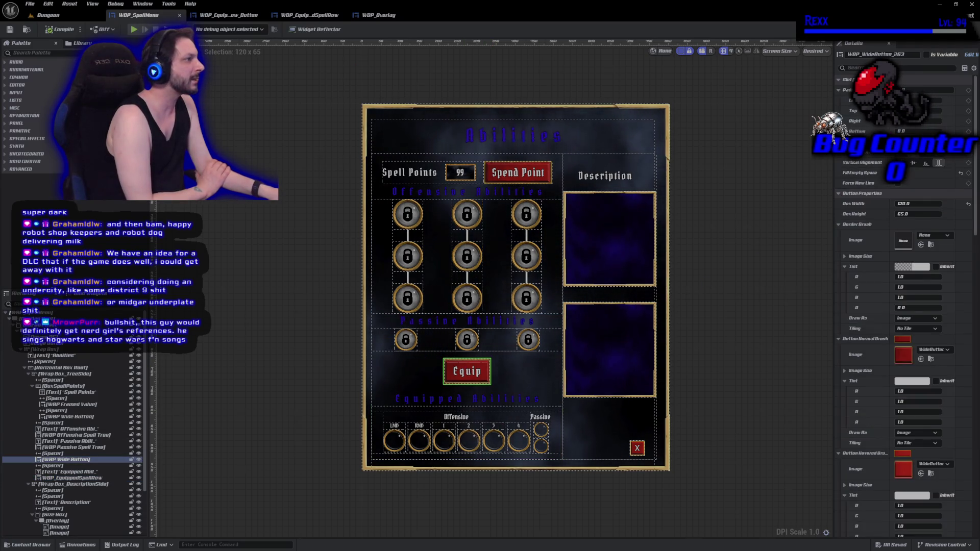
pyautogui.click(854, 67)
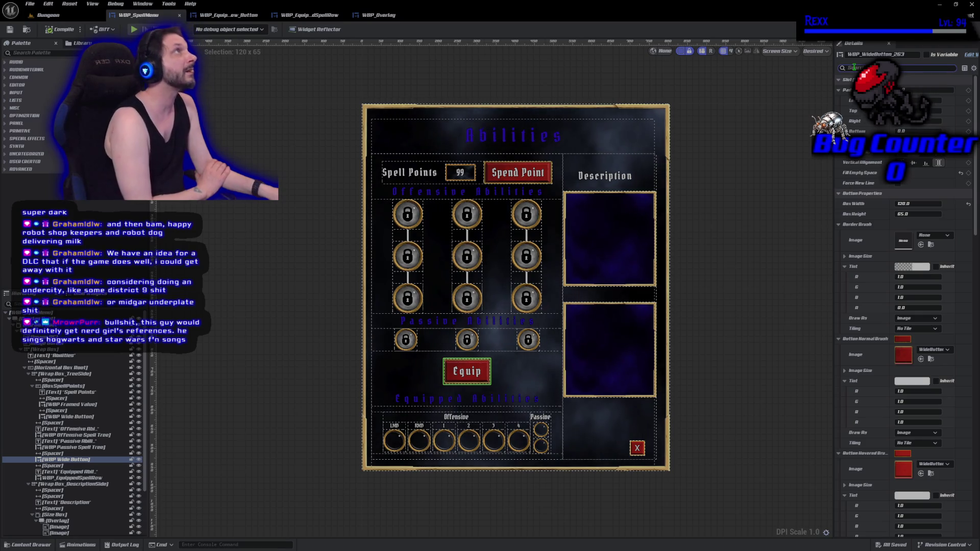
pyautogui.click(918, 214)
pyautogui.write('60')
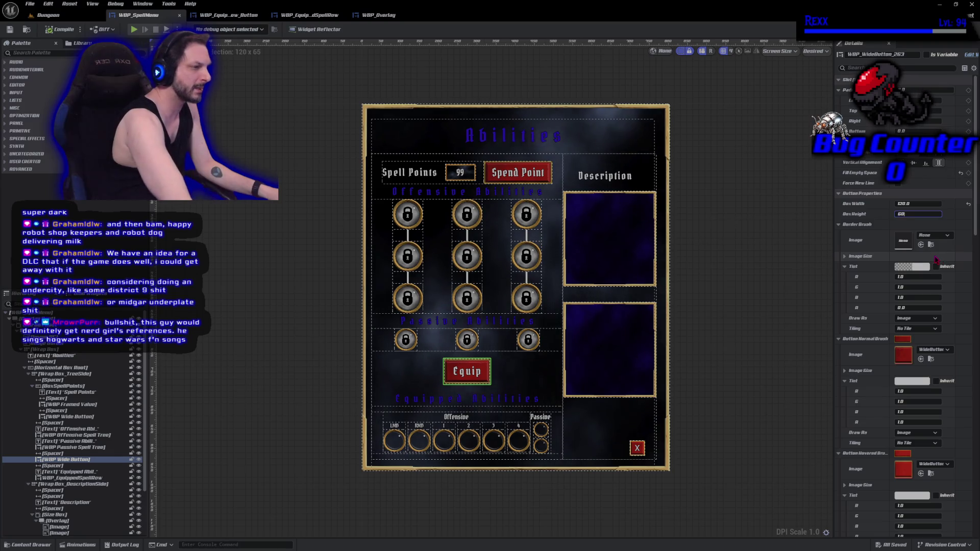
pyautogui.press('Return')
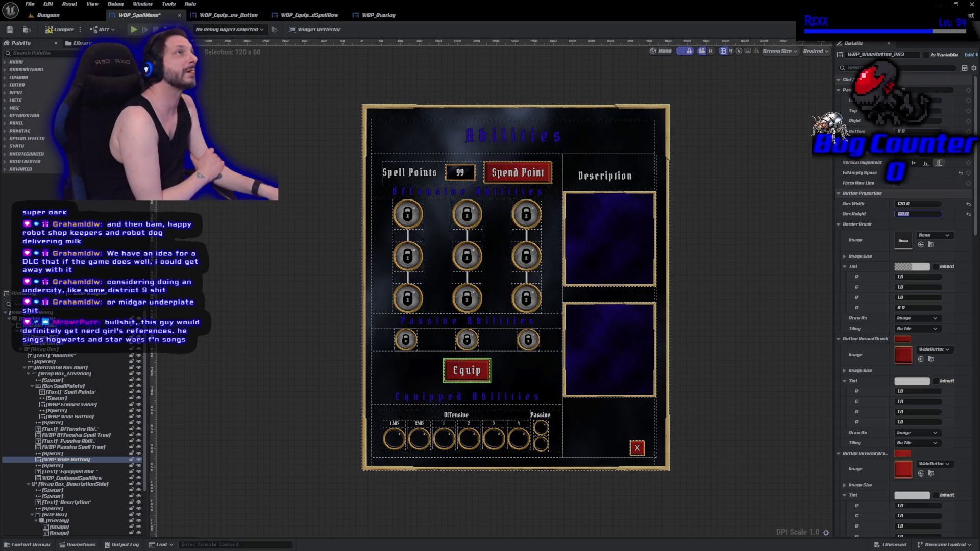
# Widen the Equip button to 180, then compile and save the spell menu widget
pyautogui.click(545, 172)
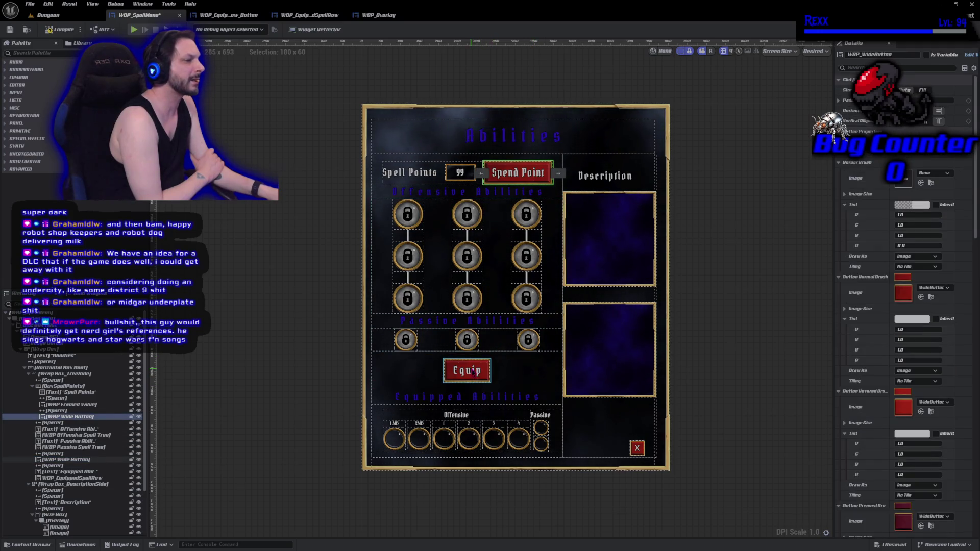
pyautogui.click(482, 368)
pyautogui.write('180')
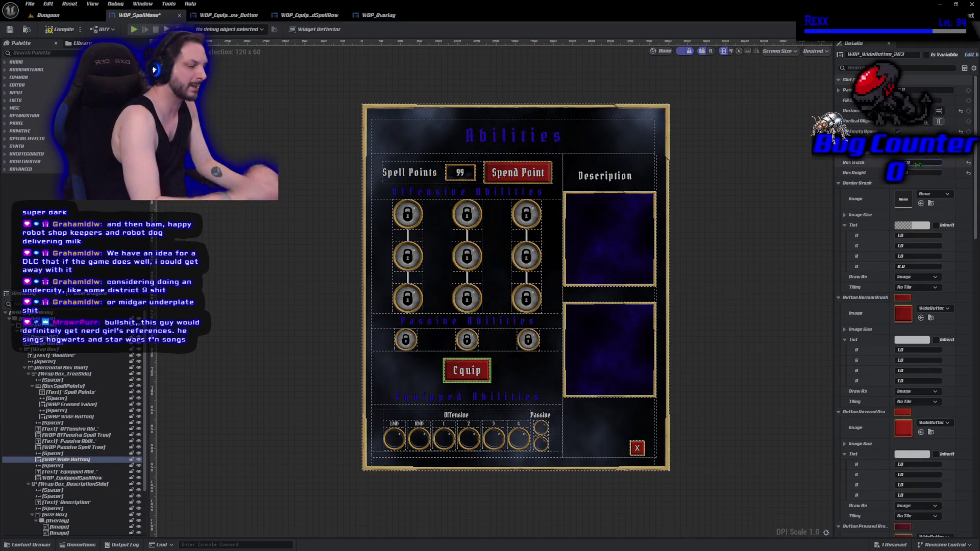
pyautogui.press('Return')
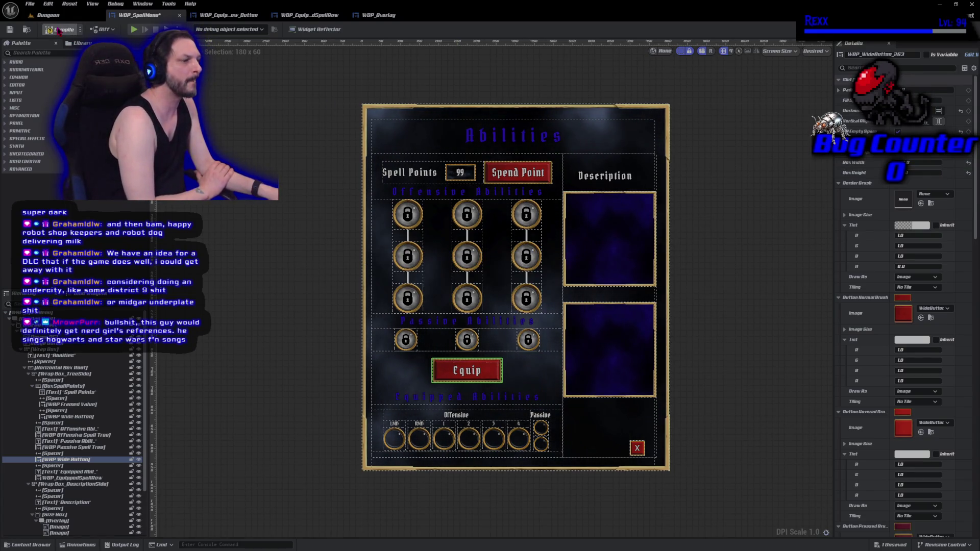
pyautogui.click(59, 30)
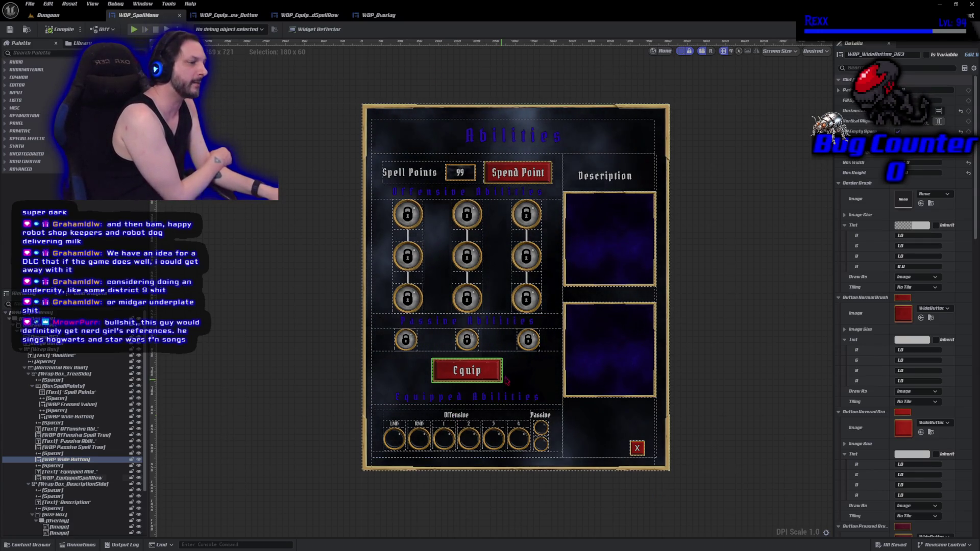
pyautogui.click(351, 395)
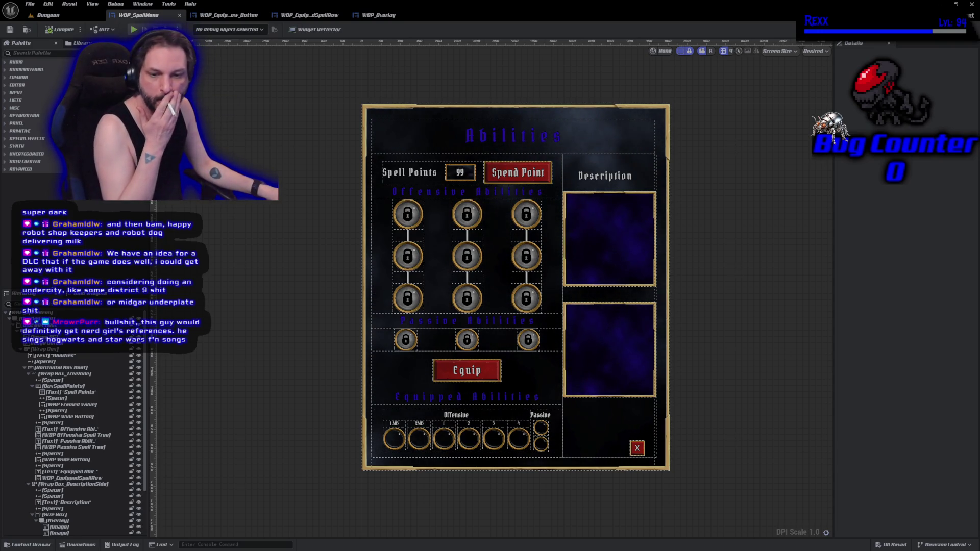
# Commit the 8 changed files as 'Equipped Row Button' in GitHub Desktop and push to origin
pyautogui.hotkey('alt', 'Tab')
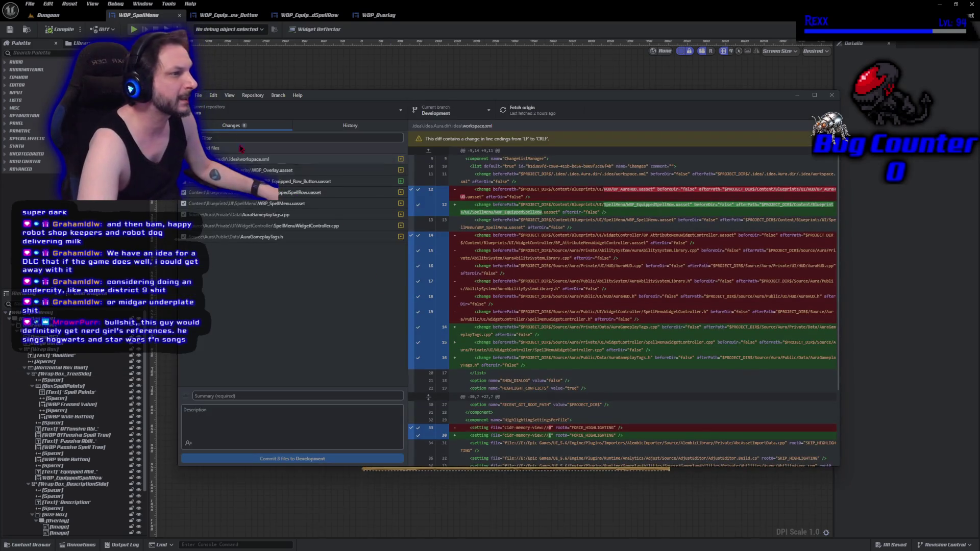
pyautogui.click(227, 135)
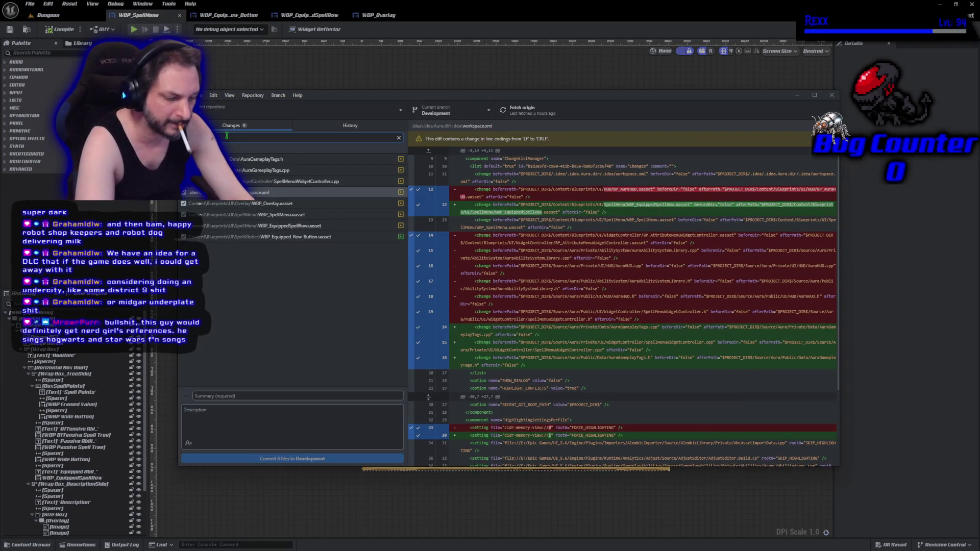
pyautogui.write('row')
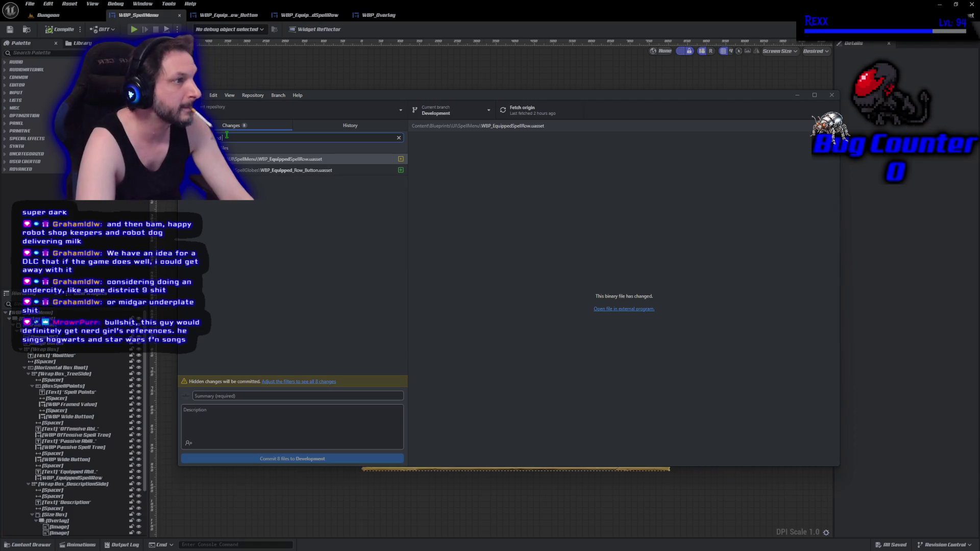
pyautogui.press('Escape')
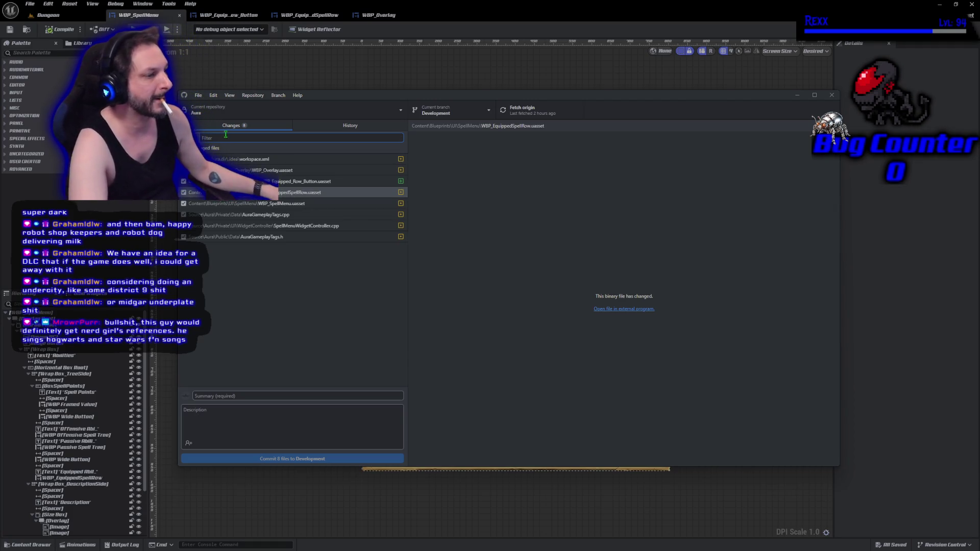
pyautogui.write('Eq')
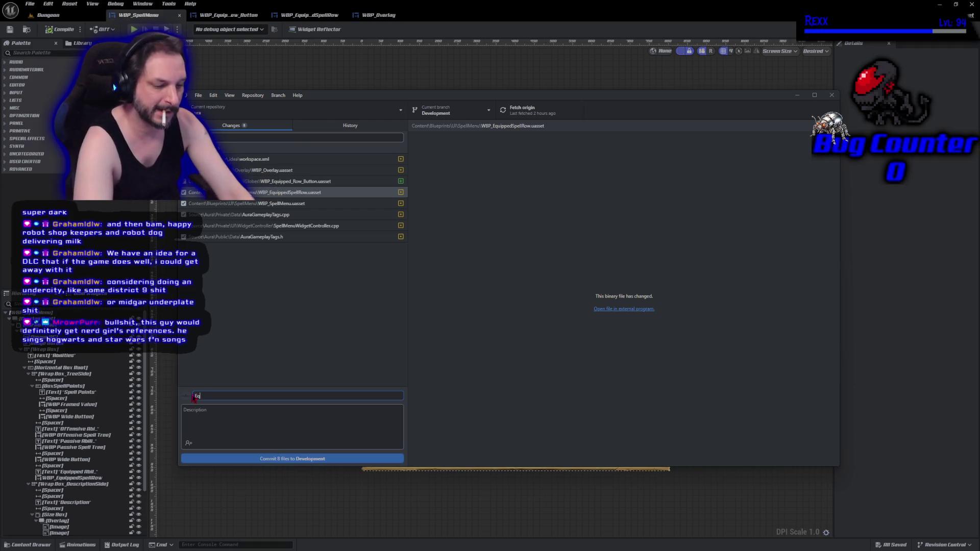
pyautogui.write('uipped ')
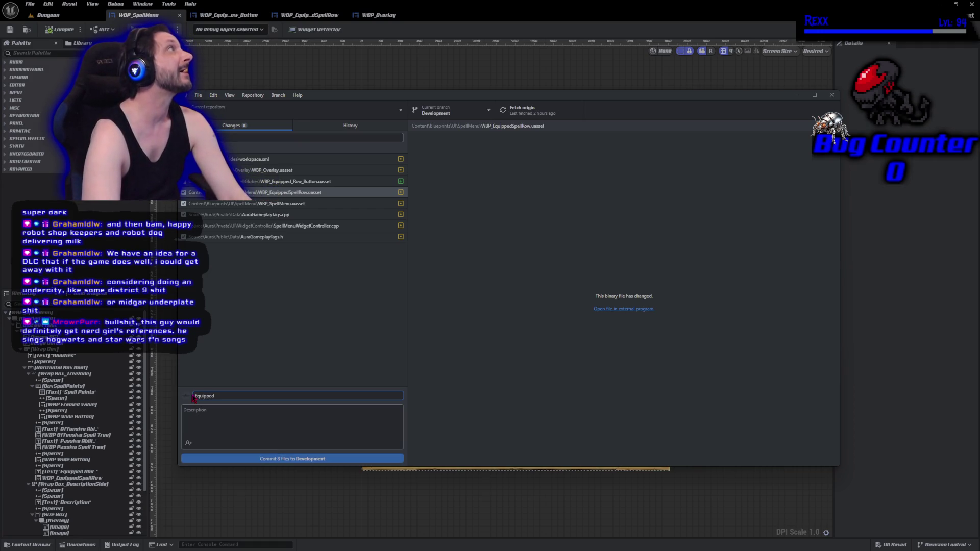
pyautogui.write('Row Button')
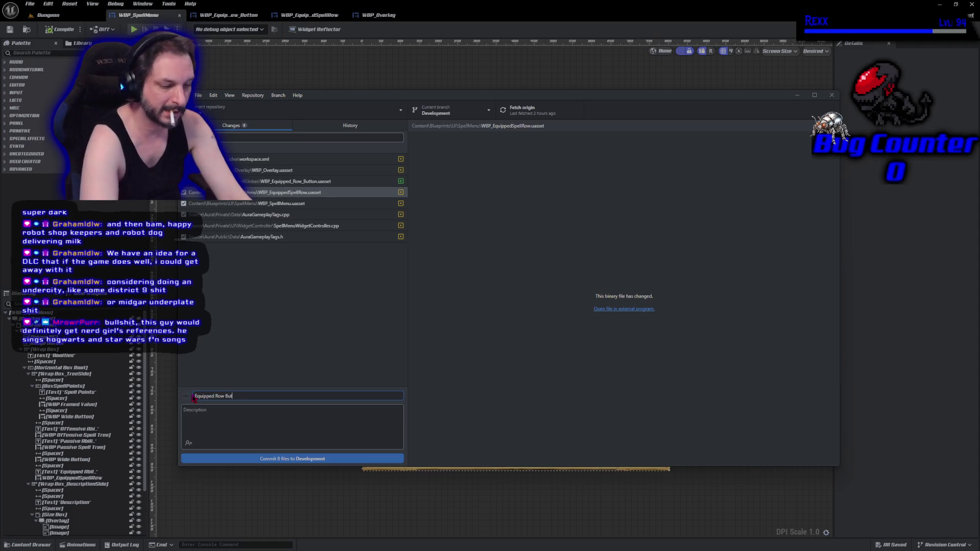
pyautogui.click(269, 458)
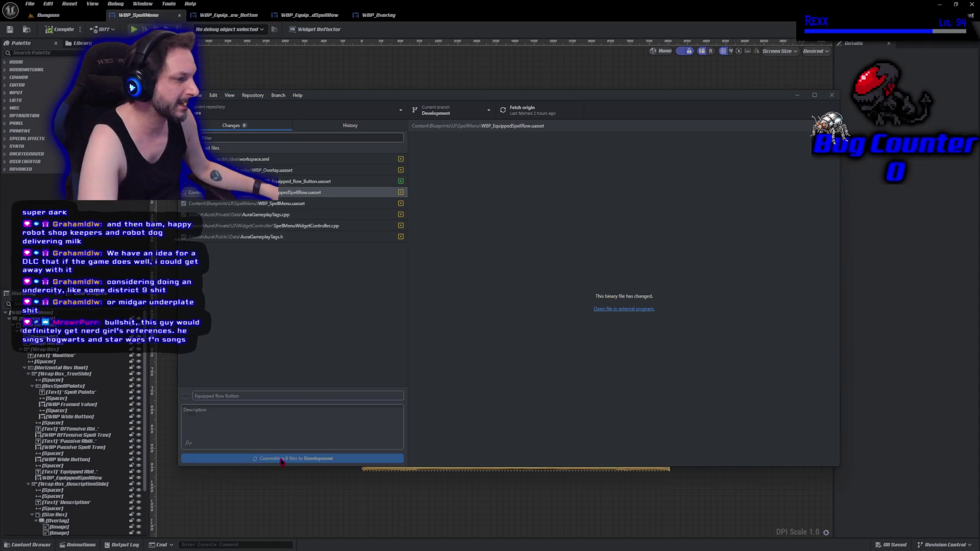
pyautogui.click(715, 200)
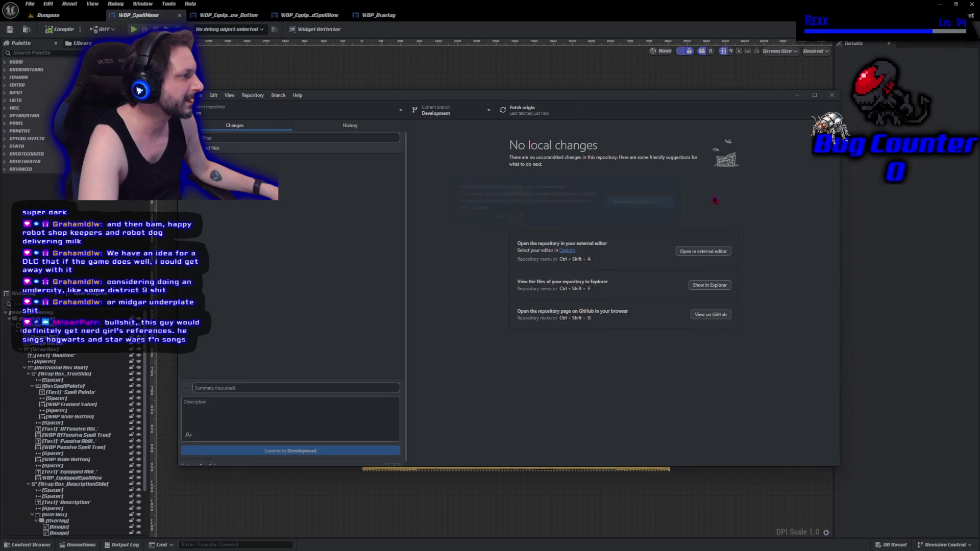
pyautogui.click(832, 97)
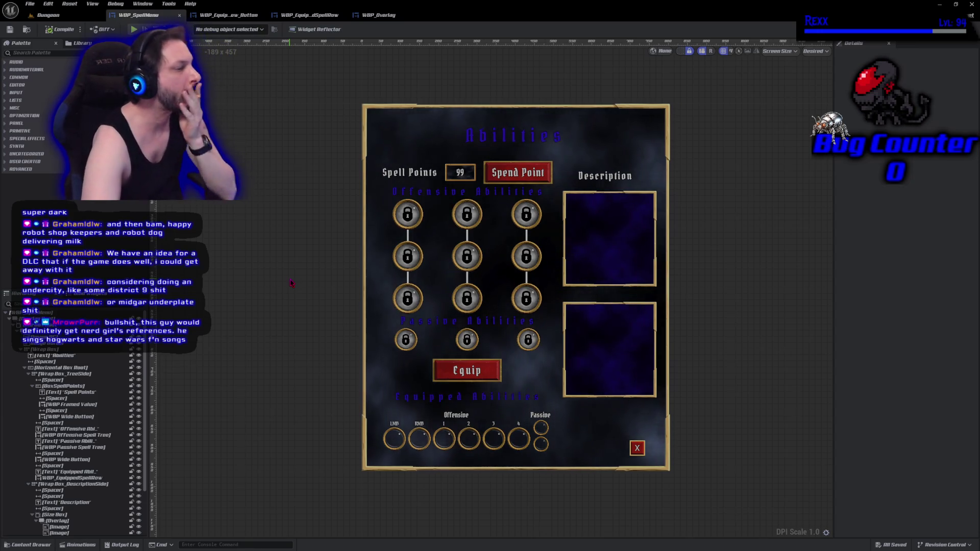
# Set the spacer above Equipped Abilities to Size Y 5, compile and save, and restore layout outlines
pyautogui.click(439, 401)
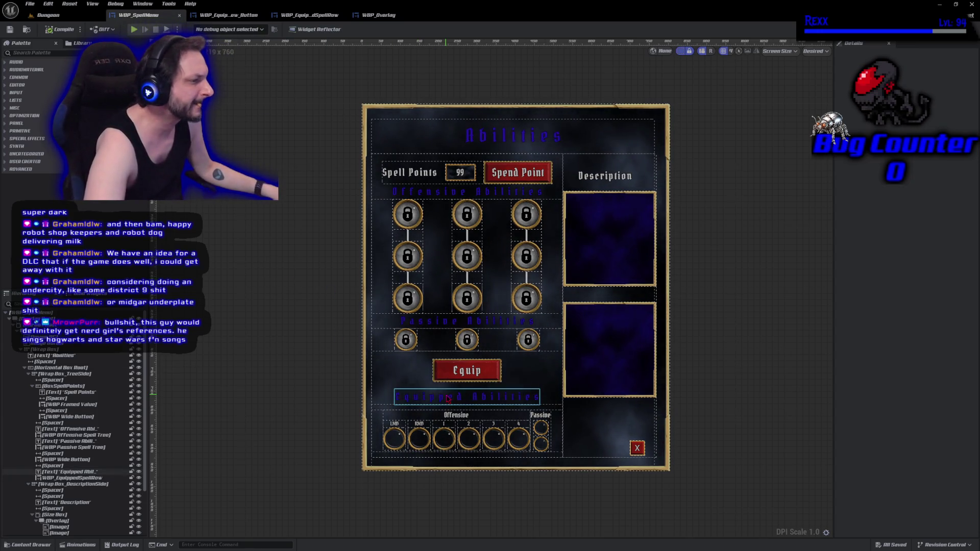
pyautogui.click(459, 386)
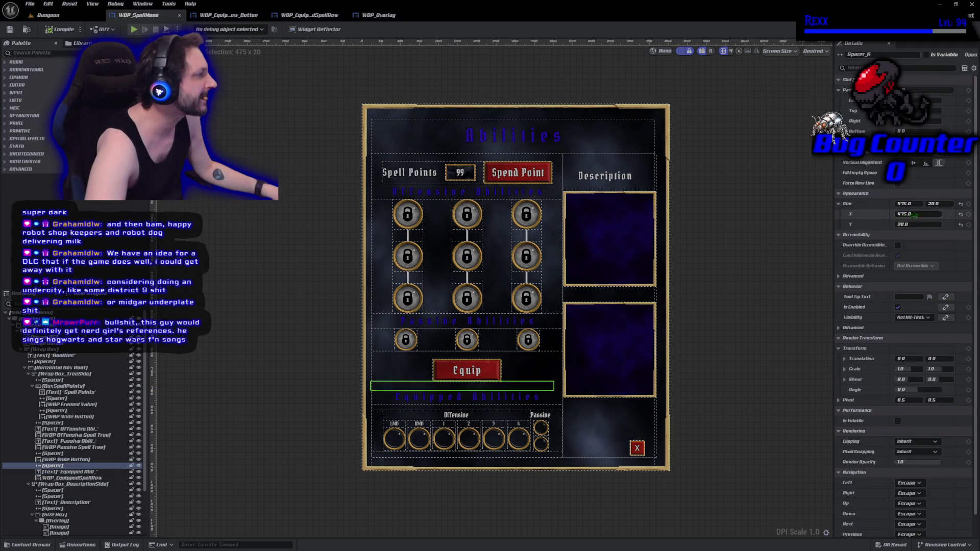
pyautogui.click(934, 203)
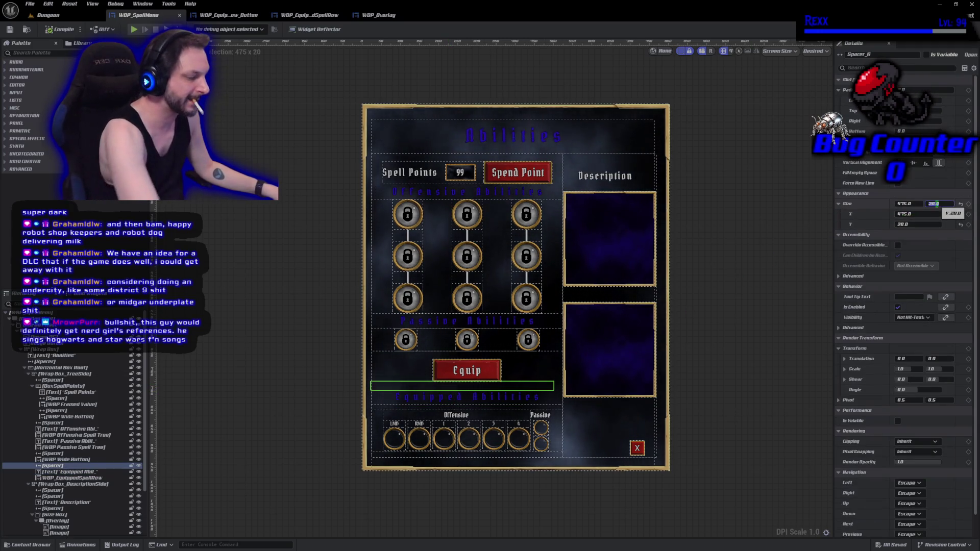
pyautogui.write('10')
pyautogui.press('Return')
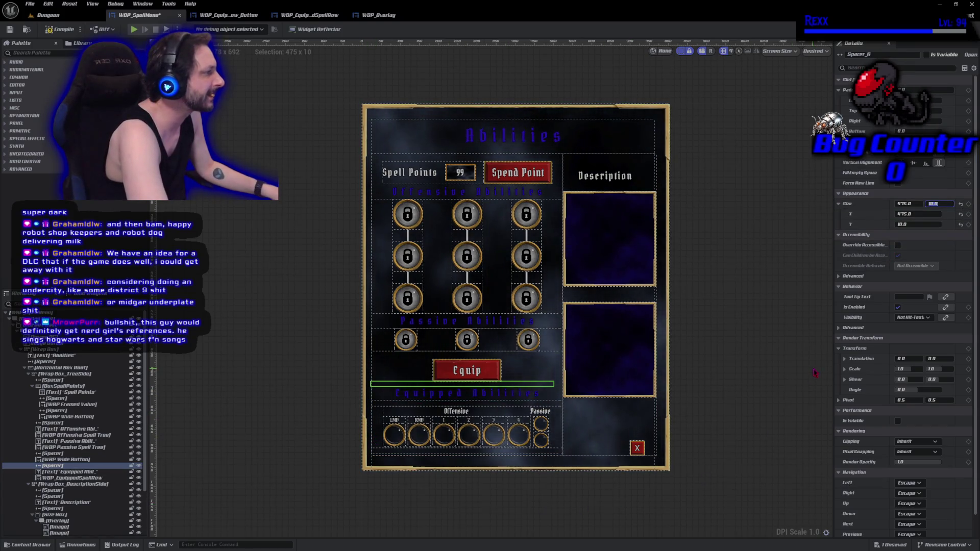
pyautogui.write('5')
pyautogui.press('Return')
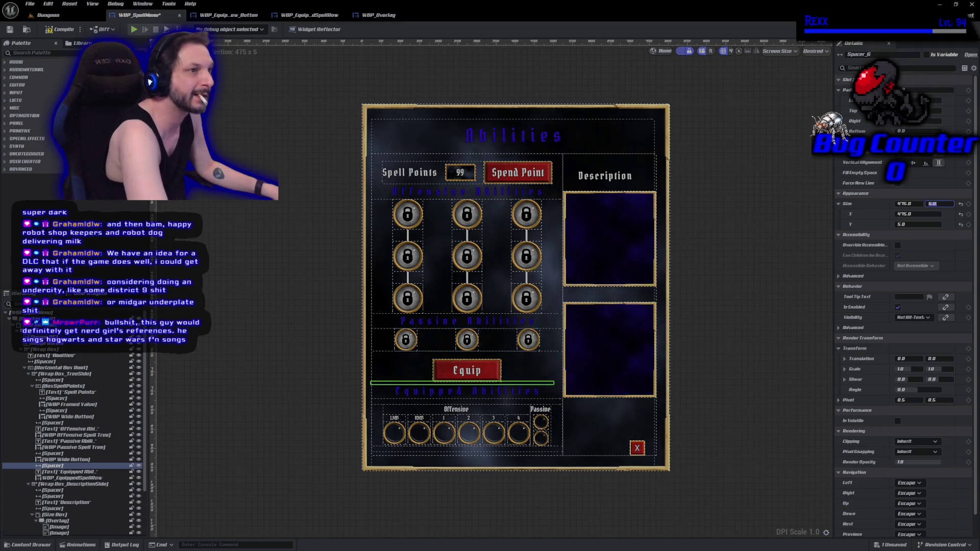
pyautogui.click(61, 30)
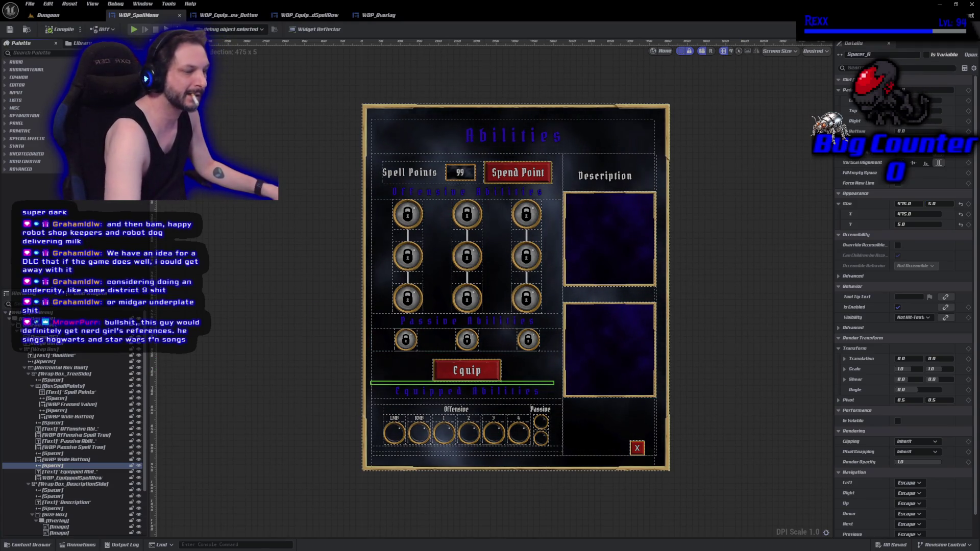
pyautogui.click(296, 337)
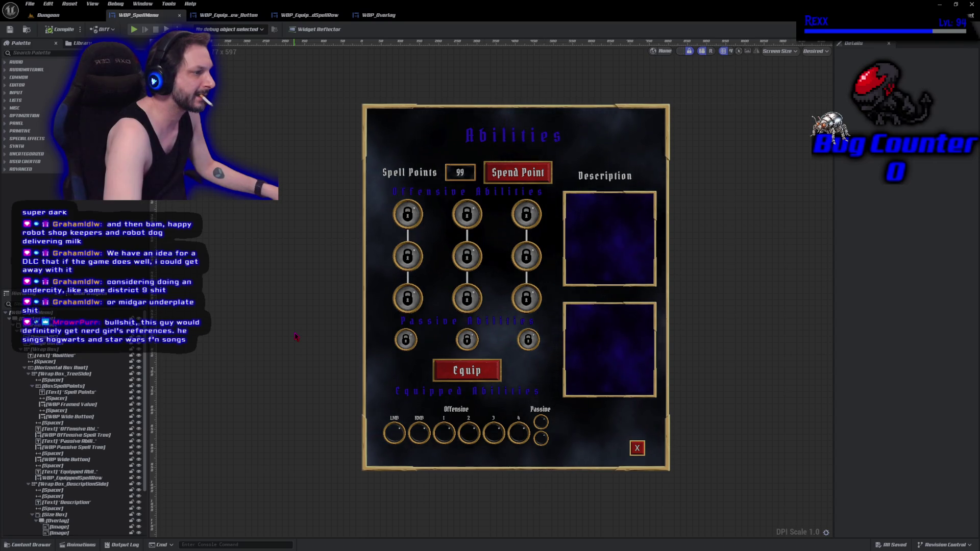
pyautogui.hotkey('ctrl', 'shift', 'd')
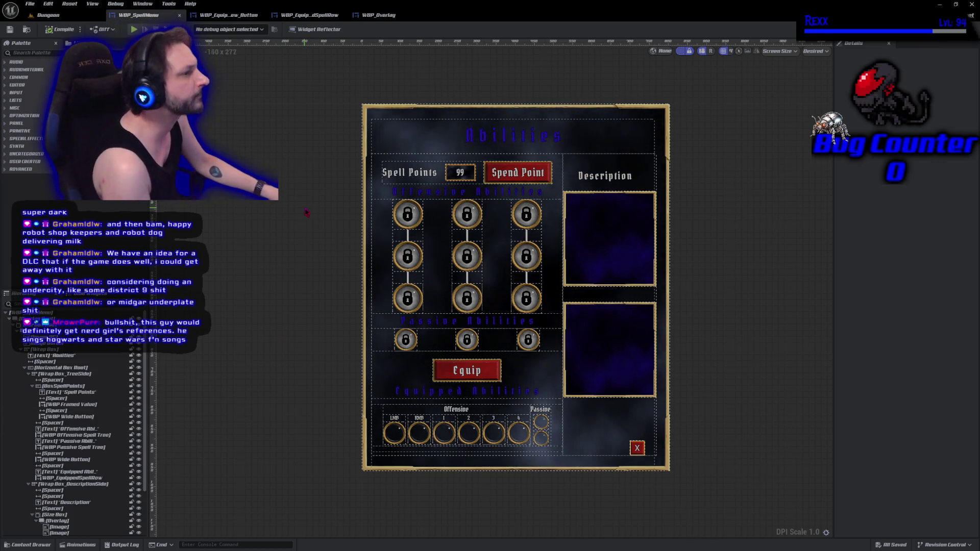
# Return from the WBP_SpellMenu widget editor to the Dungeon level viewport
pyautogui.click(72, 15)
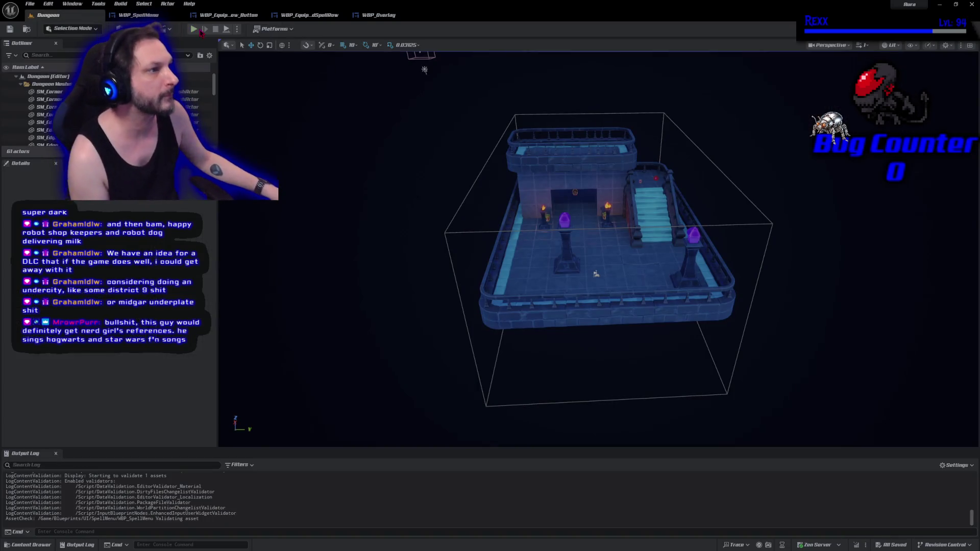
# Start Play-in-Editor, check the Abilities spell menu, then stop and restart the session
pyautogui.click(194, 29)
pyautogui.click(857, 423)
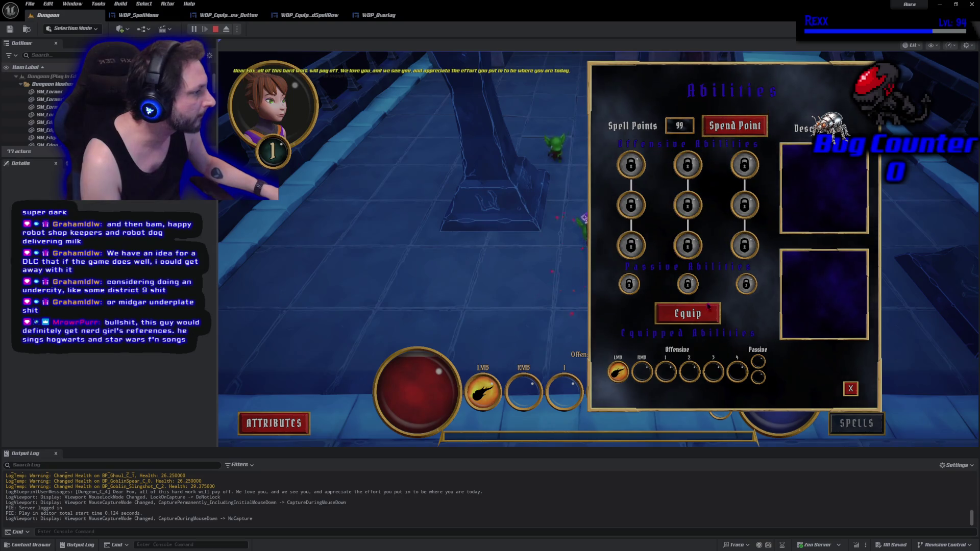
pyautogui.click(850, 390)
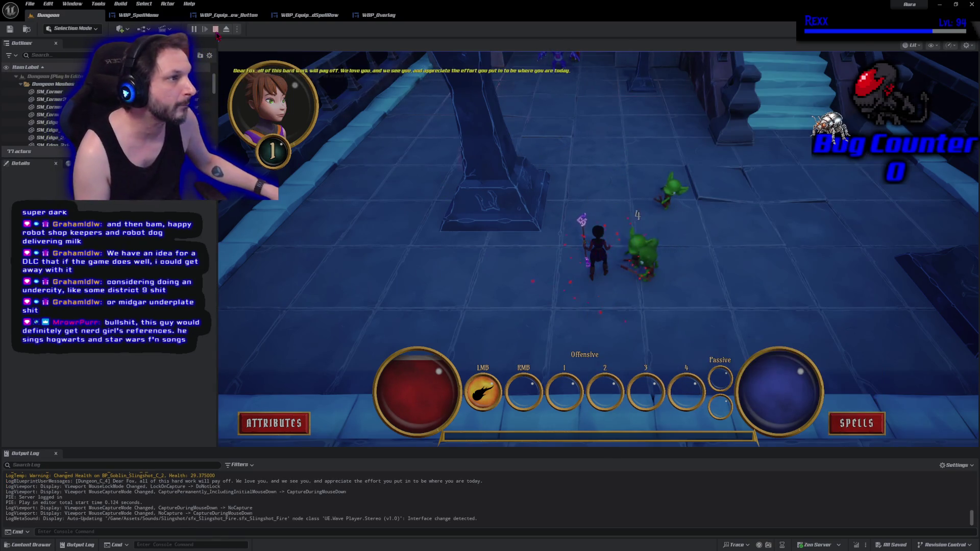
pyautogui.press('Escape')
pyautogui.click(194, 29)
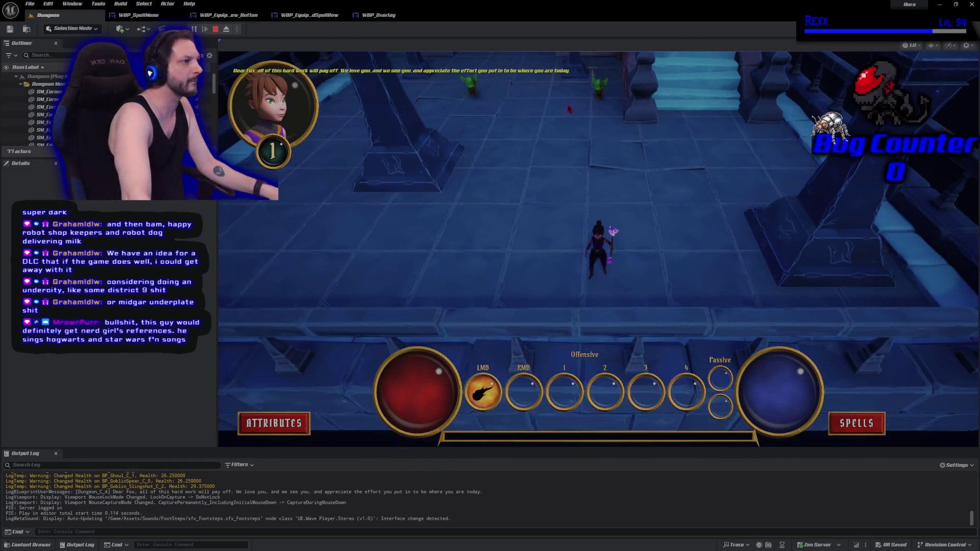
# Cast firebolts at the goblin and demons while moving along the railed walkway
pyautogui.click(606, 99)
pyautogui.click(592, 125)
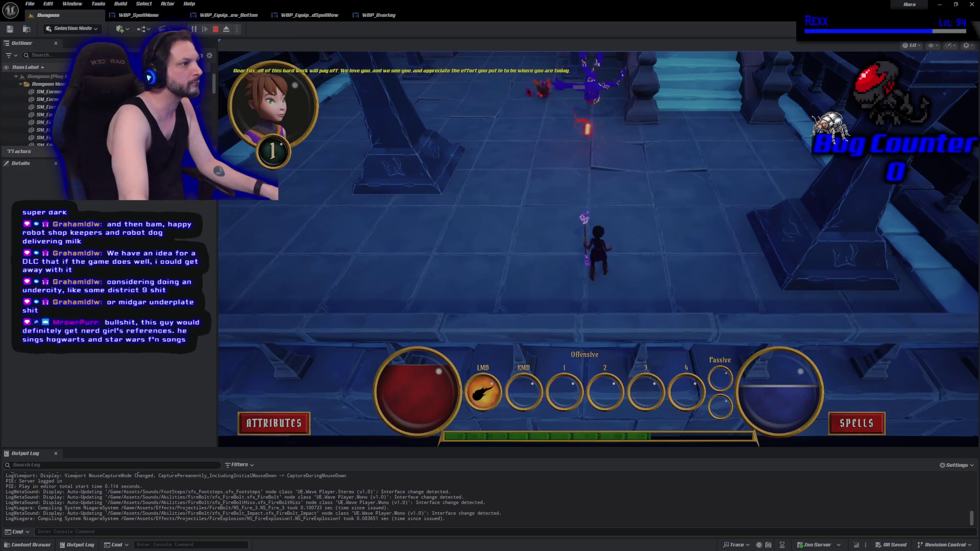
pyautogui.click(549, 111)
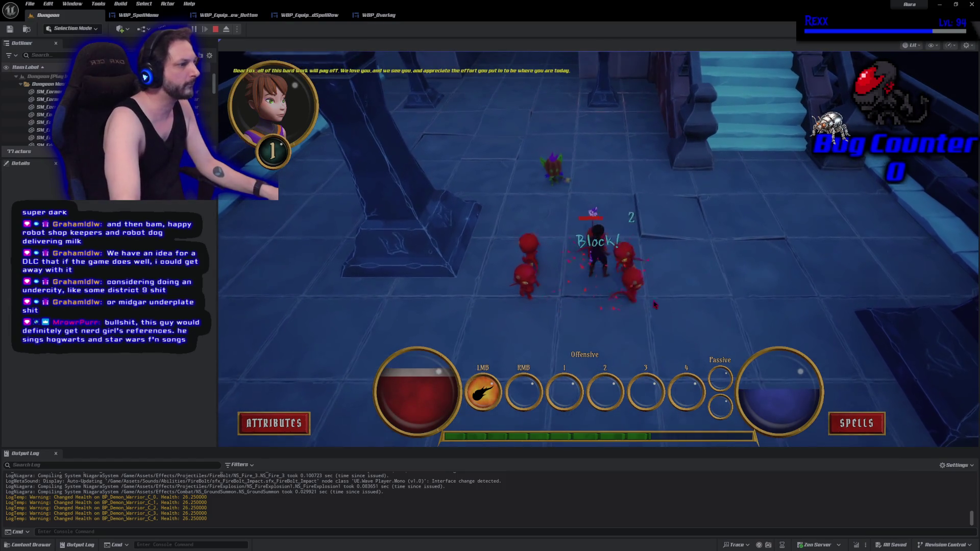
pyautogui.click(569, 302)
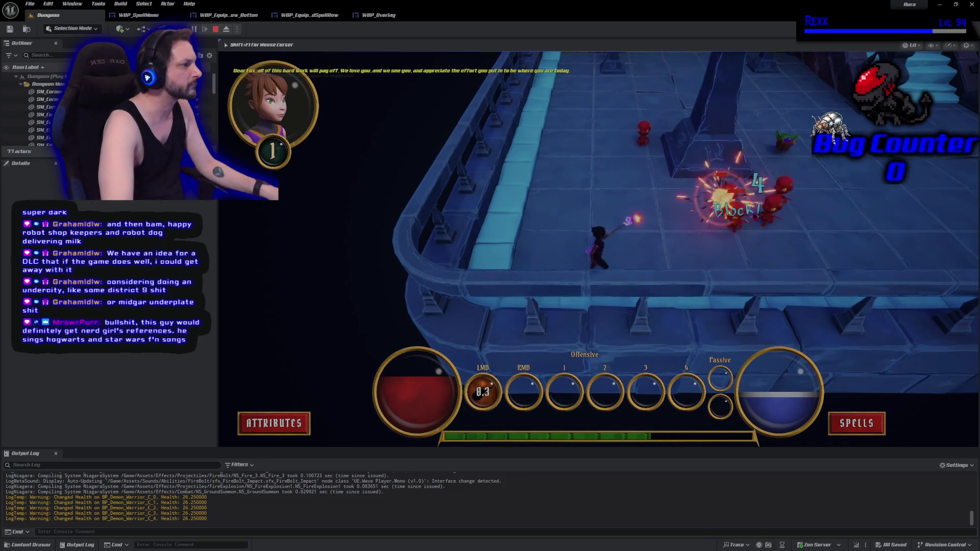
pyautogui.click(757, 217)
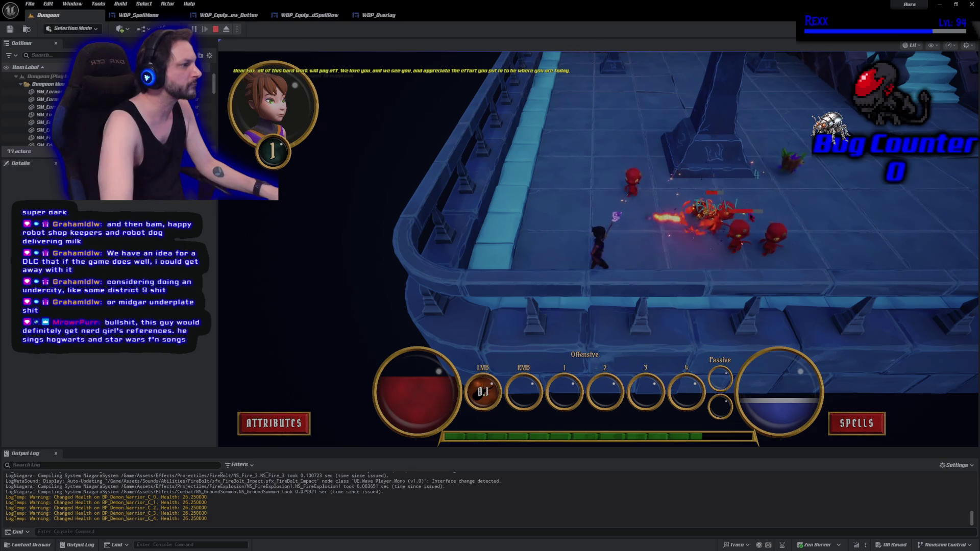
pyautogui.click(626, 214)
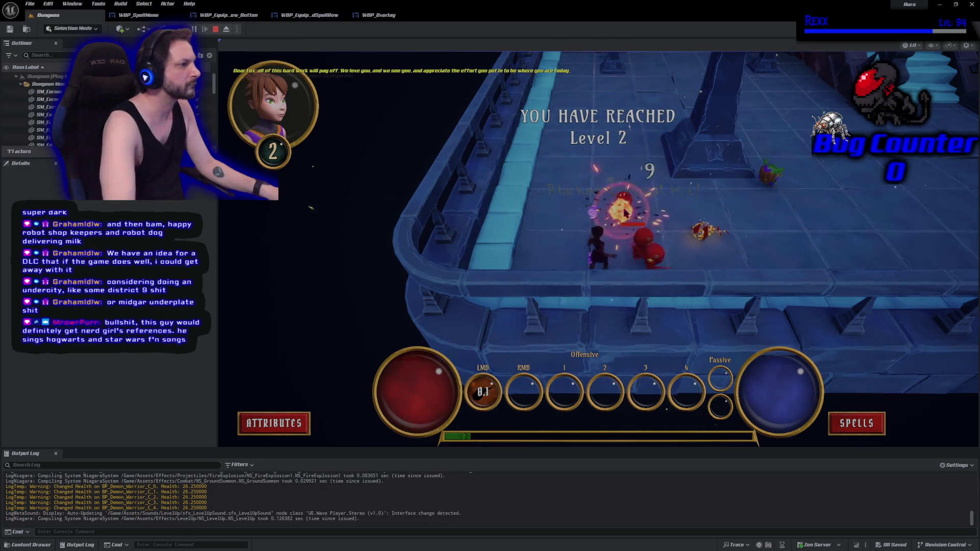
pyautogui.click(636, 341)
pyautogui.click(637, 341)
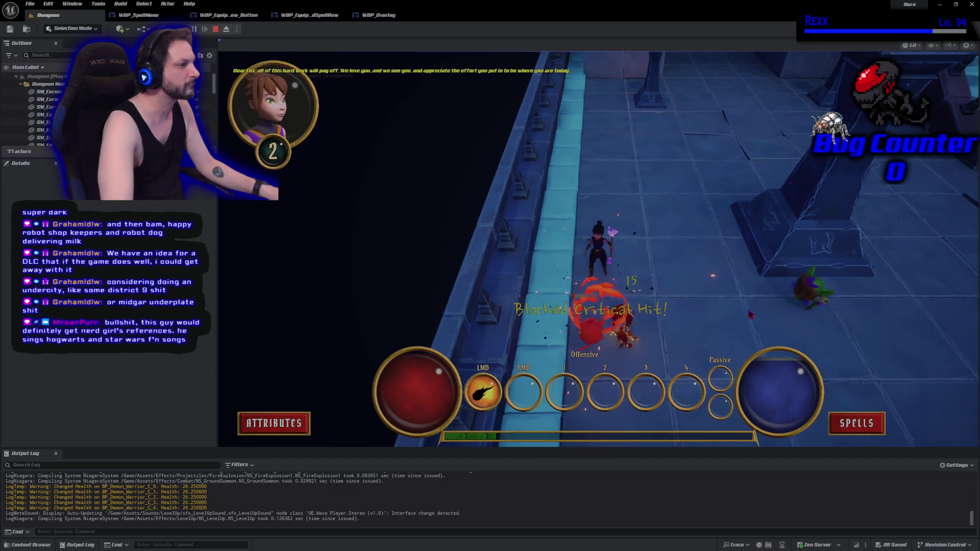
pyautogui.click(817, 308)
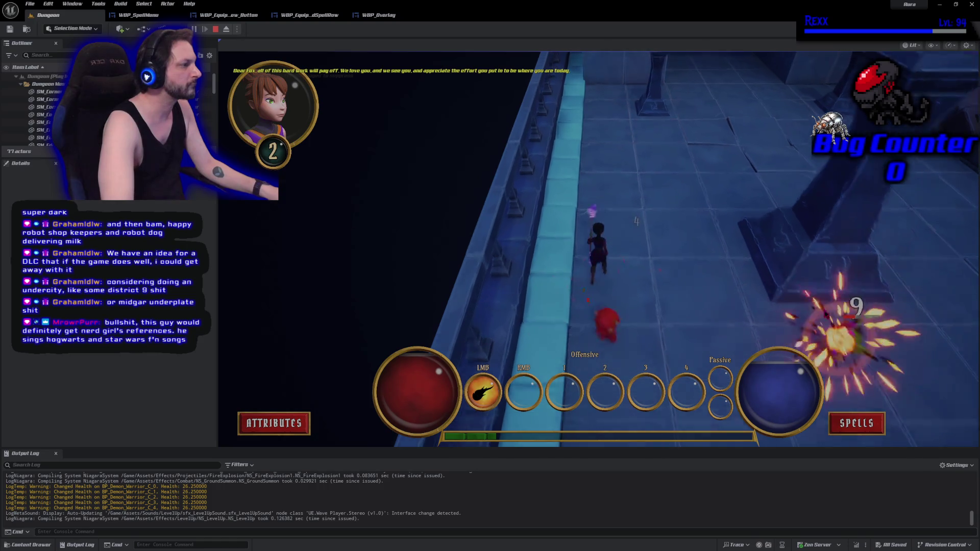
pyautogui.press('w')
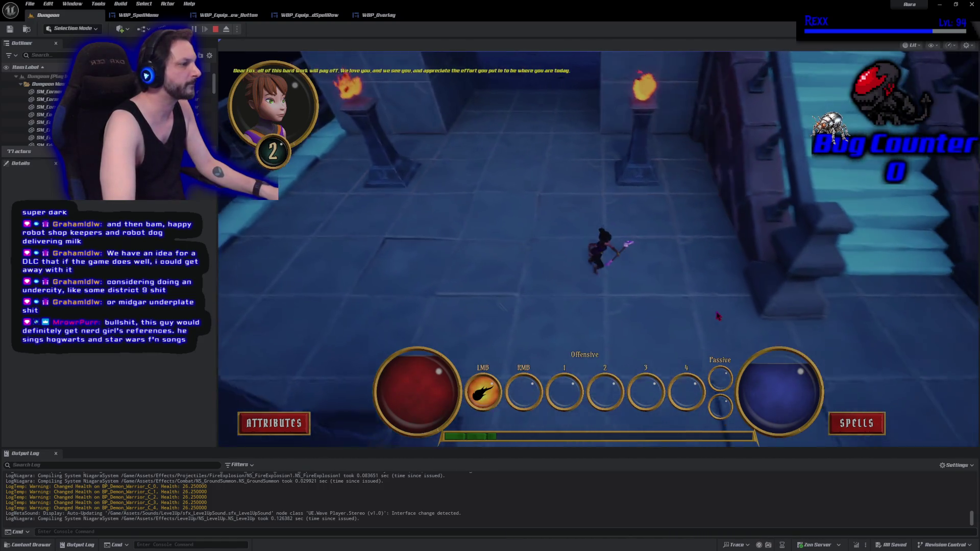
pyautogui.press('s')
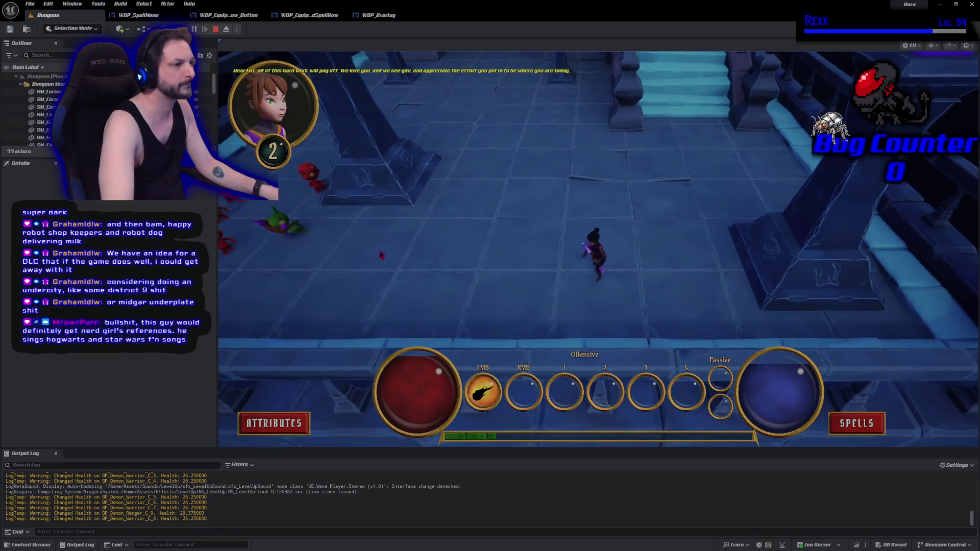
# Fire repeated firebolts at the demon pack in the torch-lit room
pyautogui.click(357, 237)
pyautogui.click(334, 220)
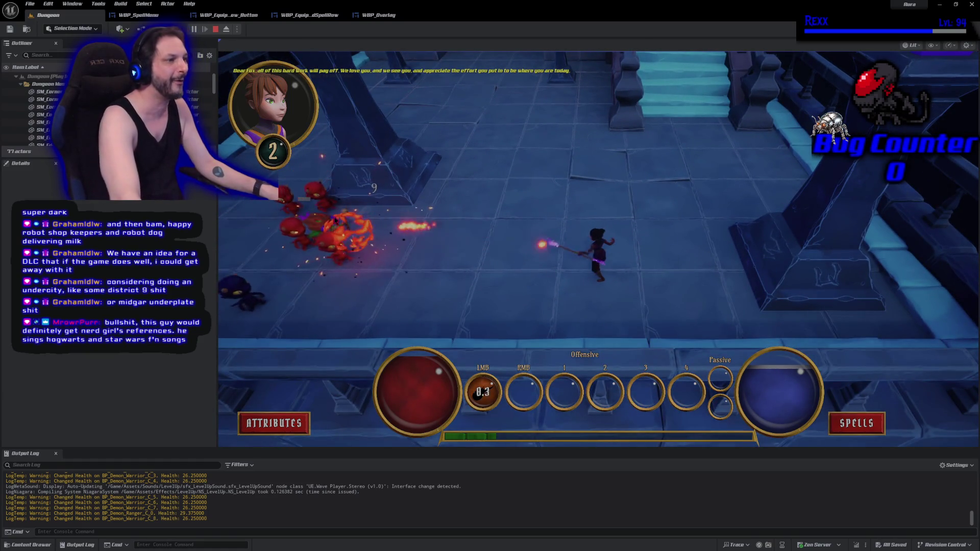
pyautogui.click(380, 240)
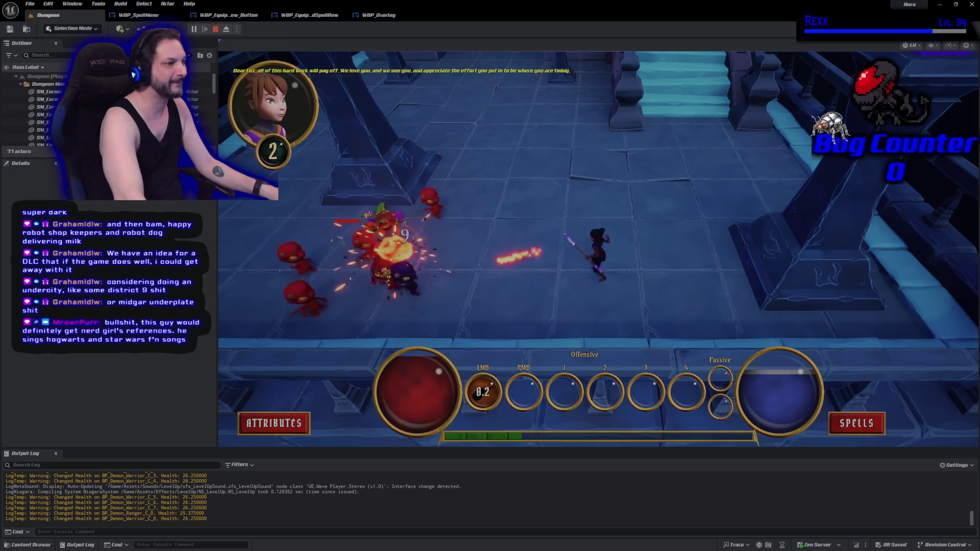
pyautogui.click(414, 268)
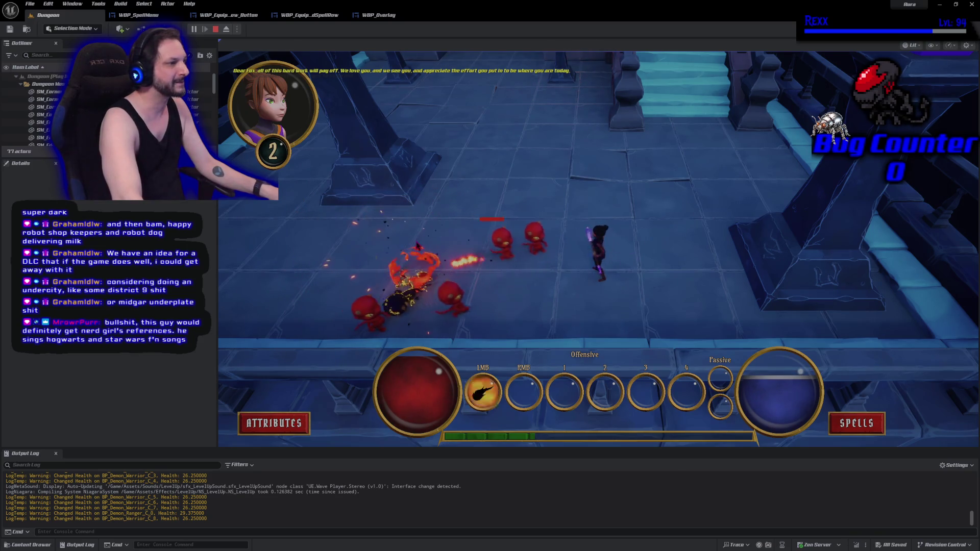
pyautogui.press('w')
pyautogui.click(439, 247)
pyautogui.click(490, 232)
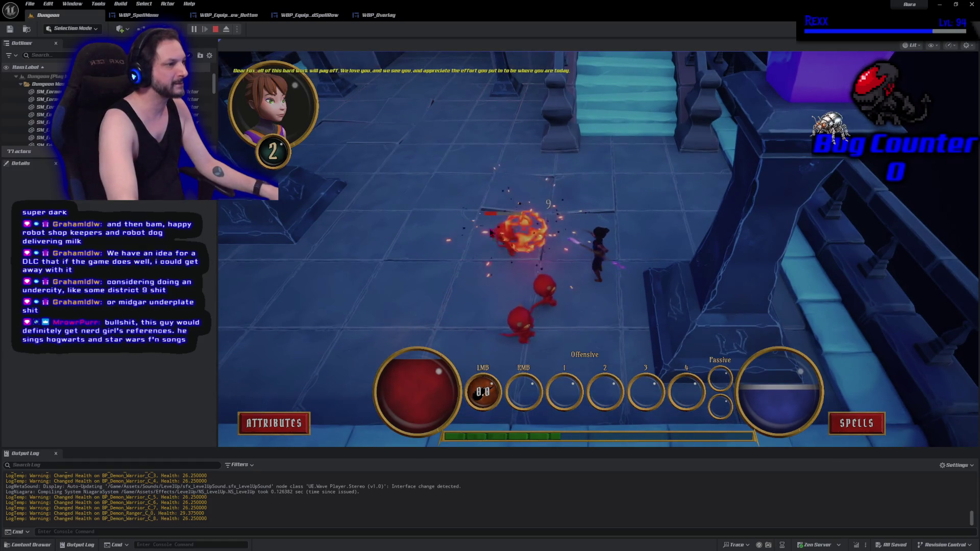
# Finish off the remaining demons on the right, then bring up the Attributes menu
pyautogui.click(559, 293)
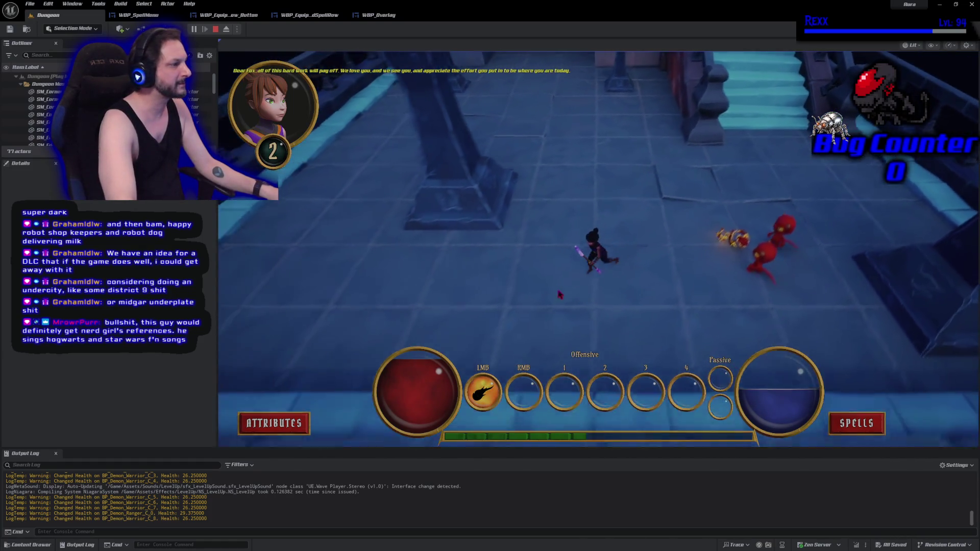
pyautogui.click(740, 179)
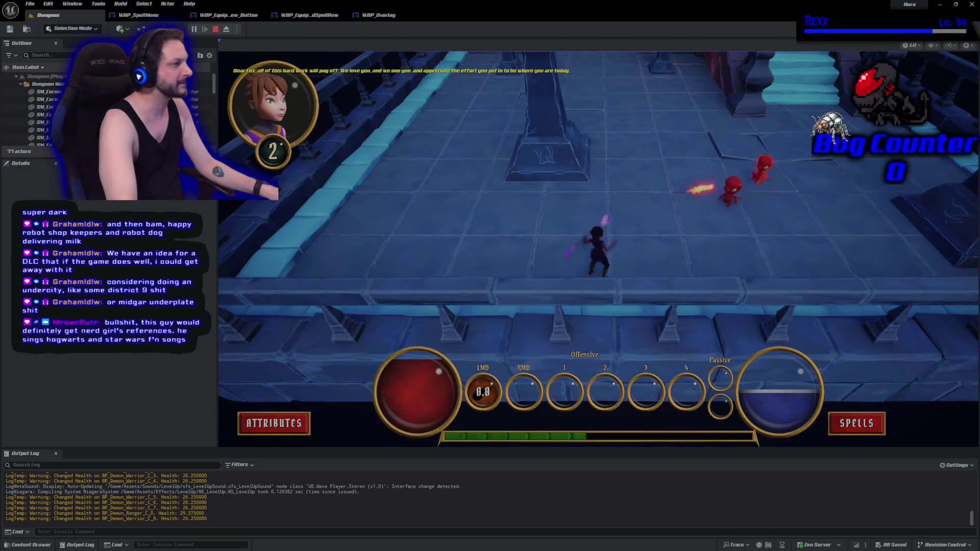
pyautogui.click(720, 183)
pyautogui.click(710, 189)
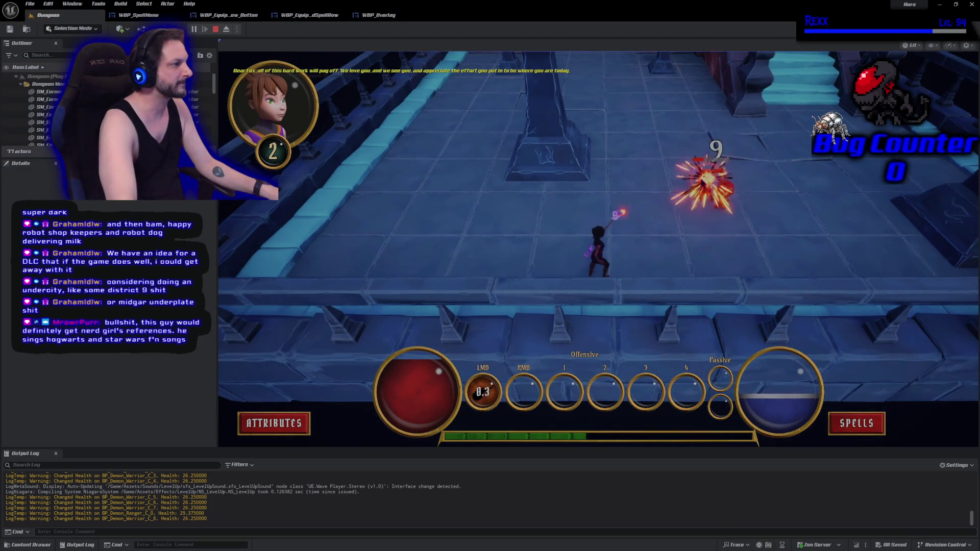
pyautogui.click(687, 217)
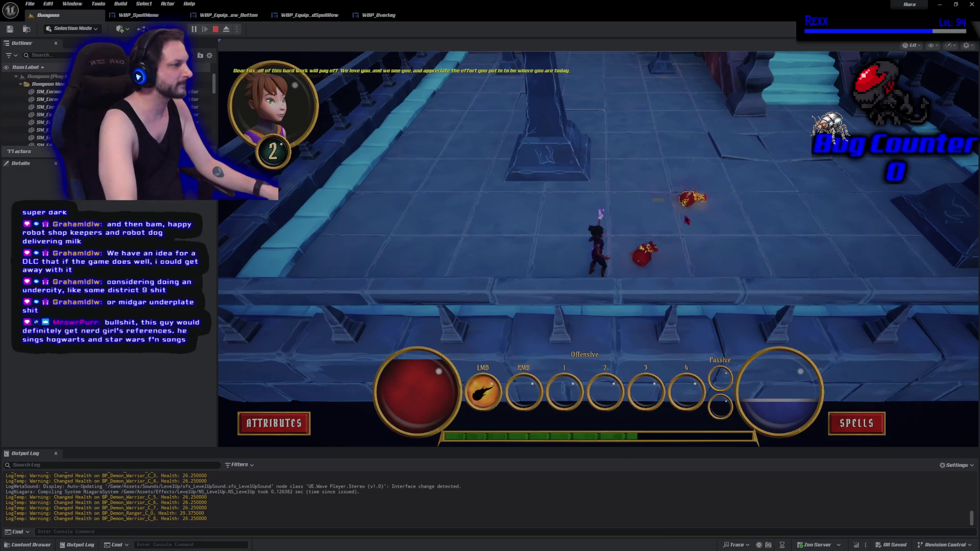
pyautogui.click(686, 219)
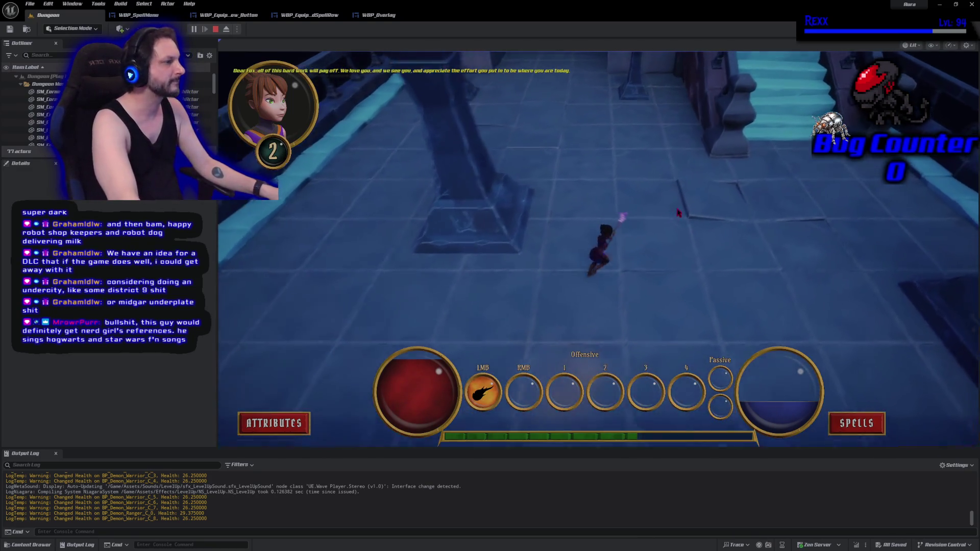
pyautogui.click(274, 424)
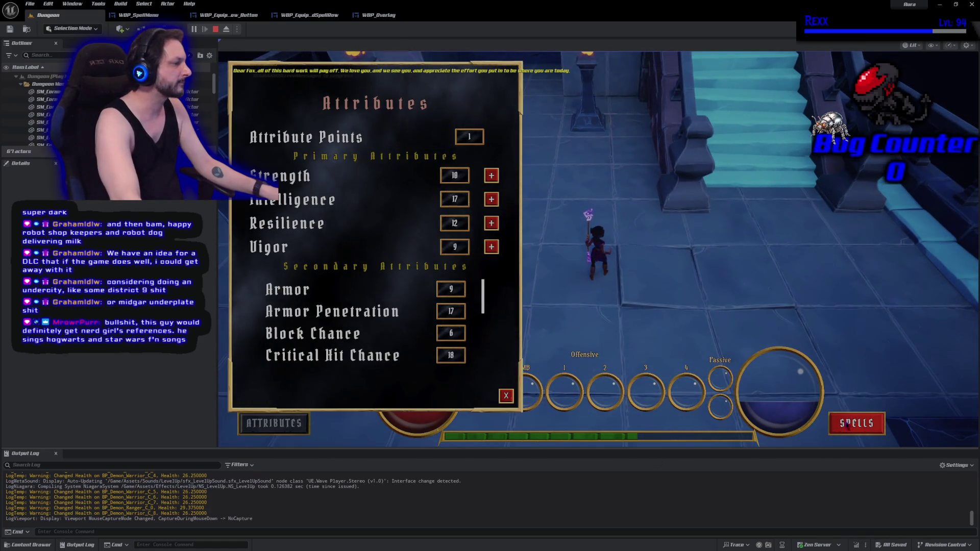
# Open the Abilities spell menu beside the Attributes panel to review spacing, then stop play
pyautogui.click(856, 423)
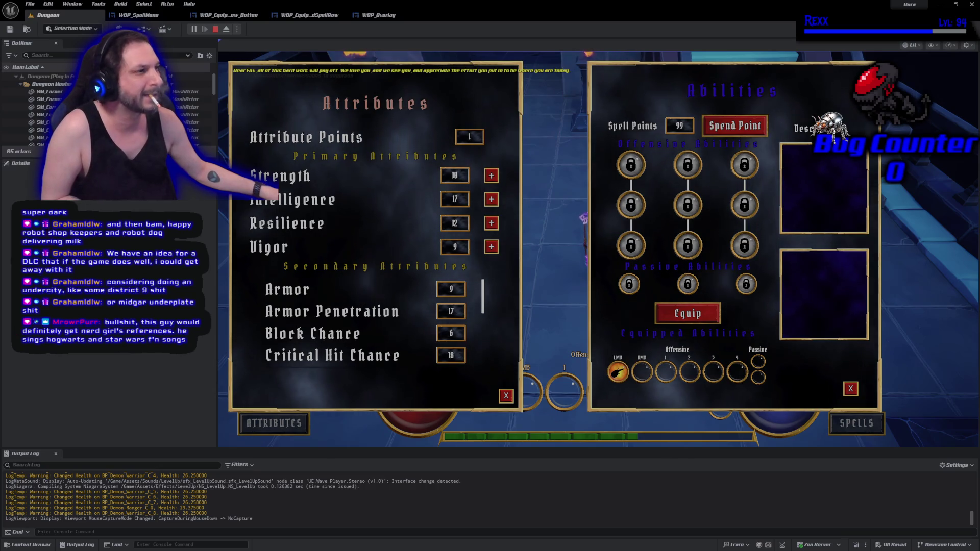
pyautogui.click(216, 29)
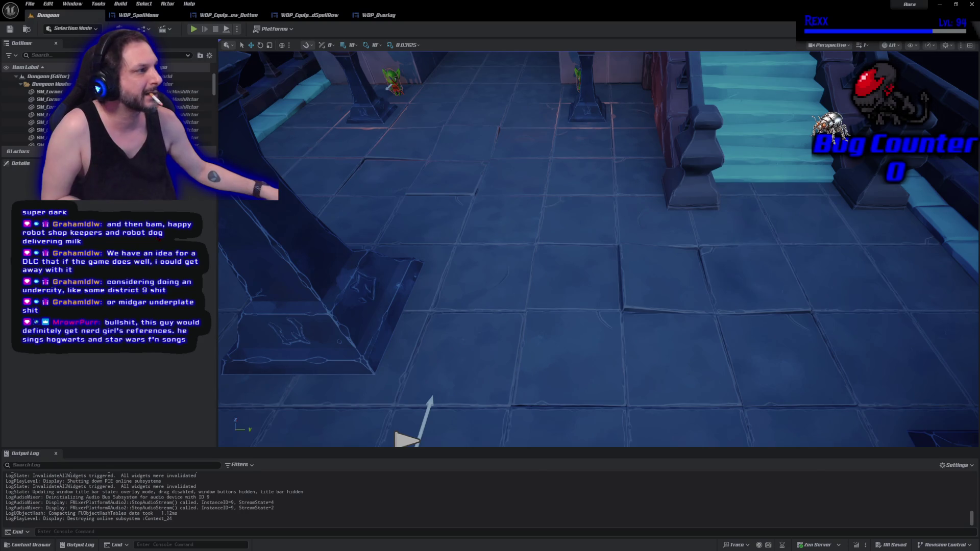
# Close Unreal Editor and Rider, leaving the Udemy GAS course page in the browser
pyautogui.press('f')
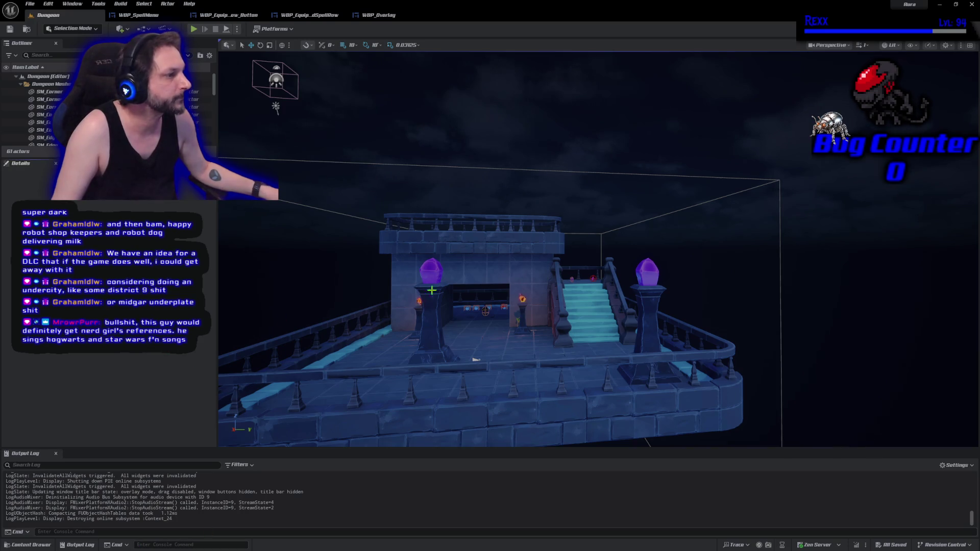
pyautogui.click(971, 5)
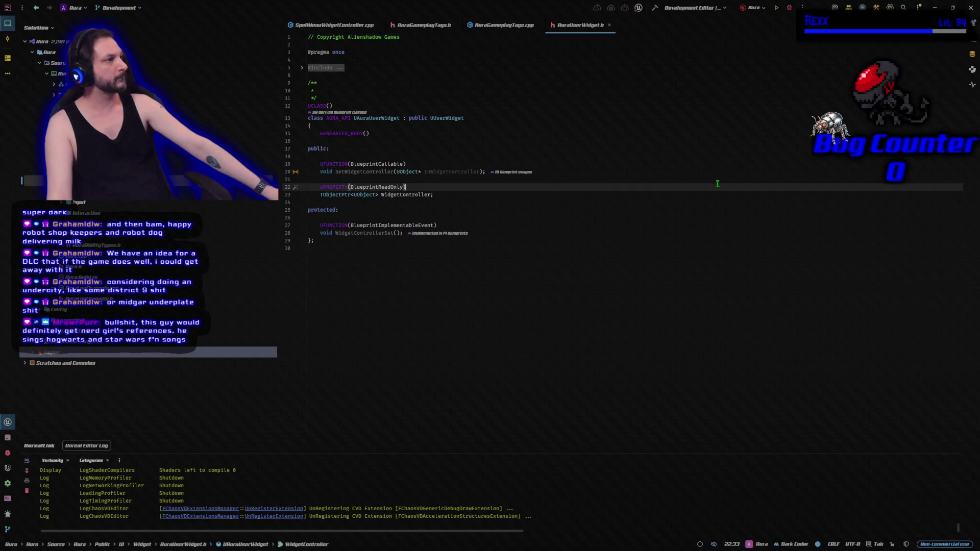
pyautogui.click(973, 8)
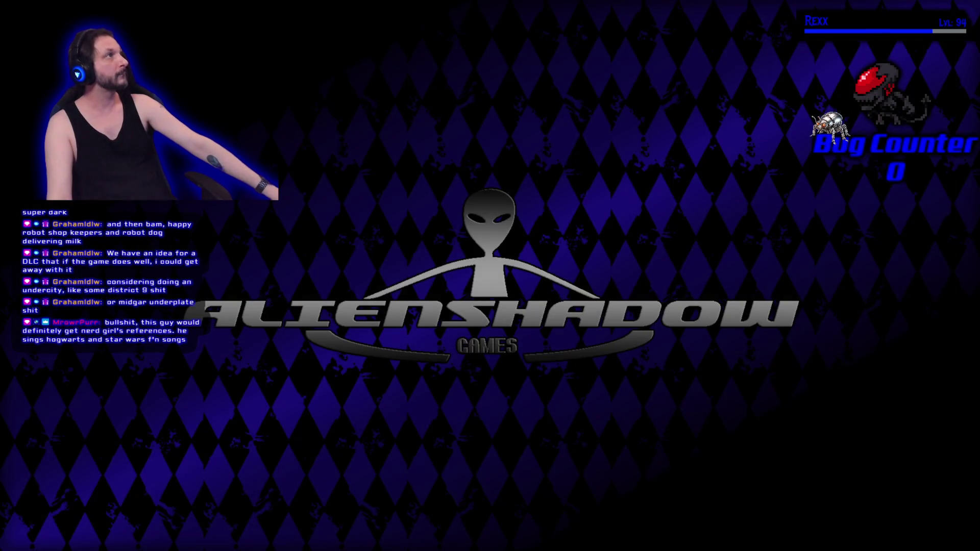
pyautogui.hotkey('alt', 'Tab')
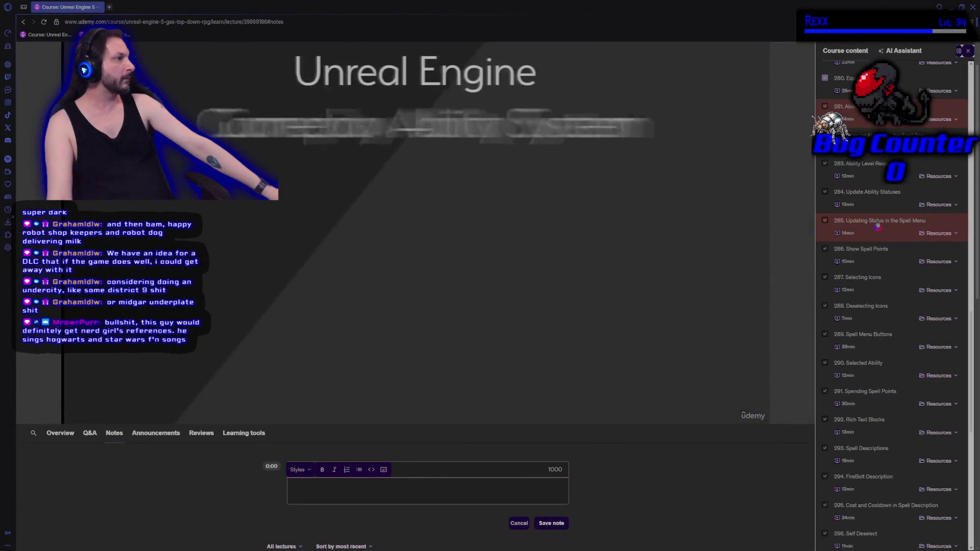
pyautogui.scroll(-1, 878, 225)
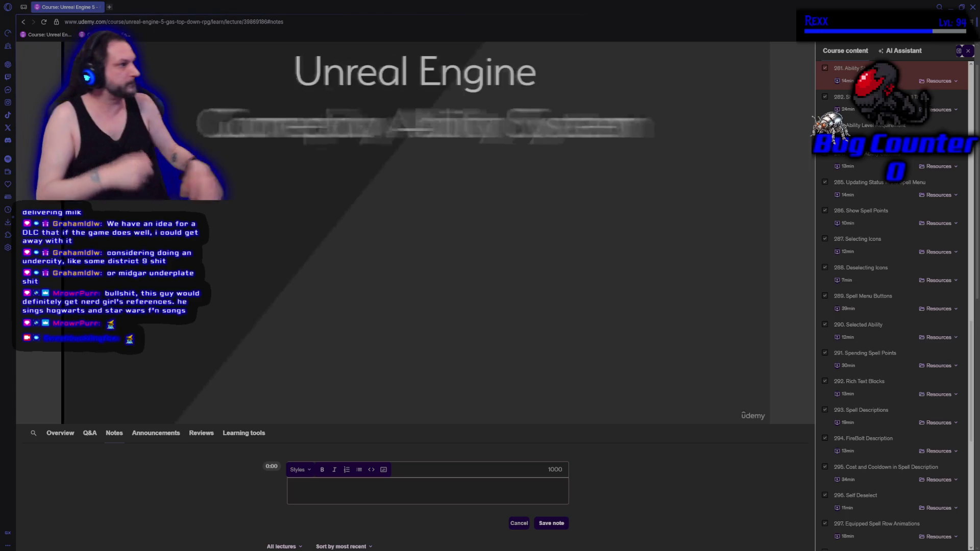
pyautogui.moveTo(255, 40)
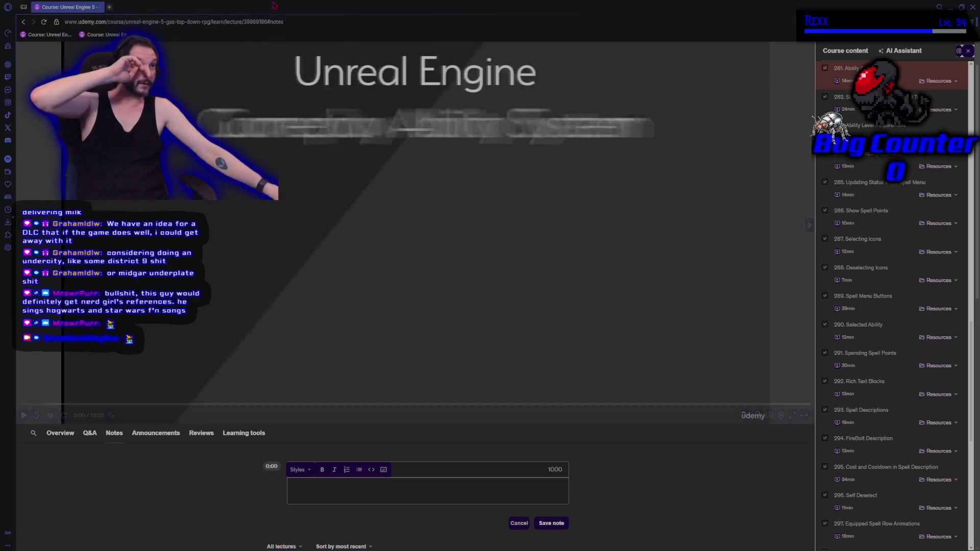